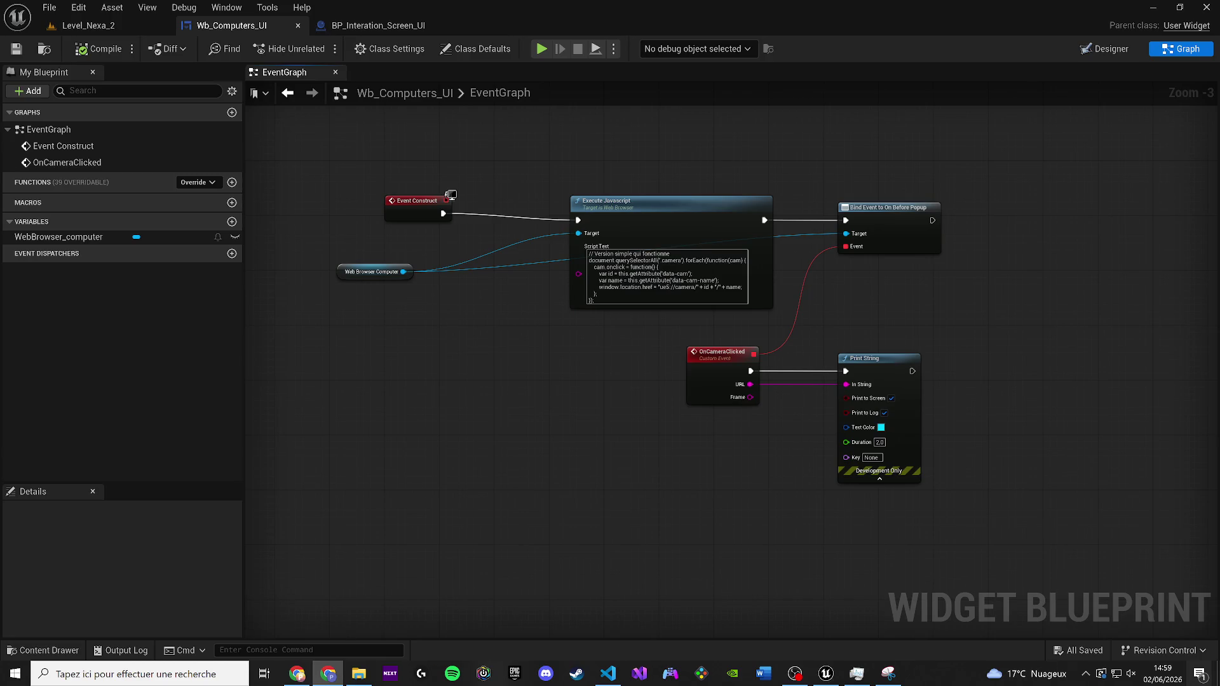
Delete the '// Version simple qui fonctionne' script line, save Wb_Computers_UI, and switch to Level_Nexa_2
click(629, 254)
drag(588, 253, 588, 260)
key(BackSpace)
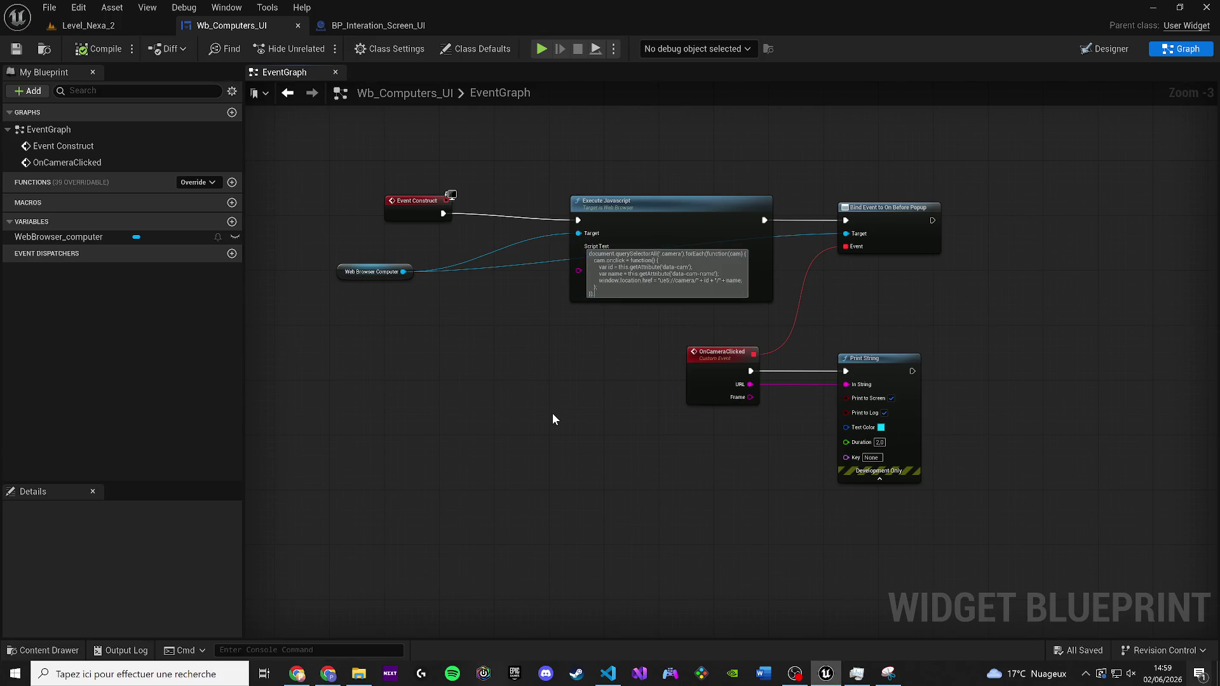
click(553, 419)
click(16, 49)
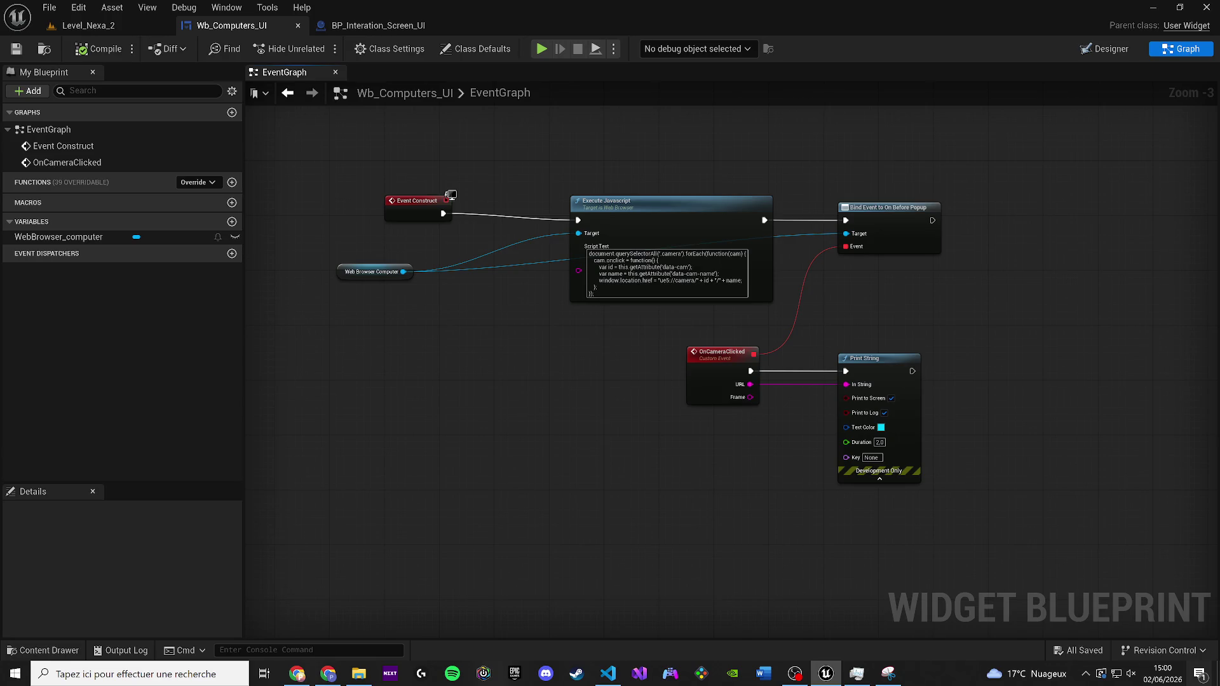
click(111, 28)
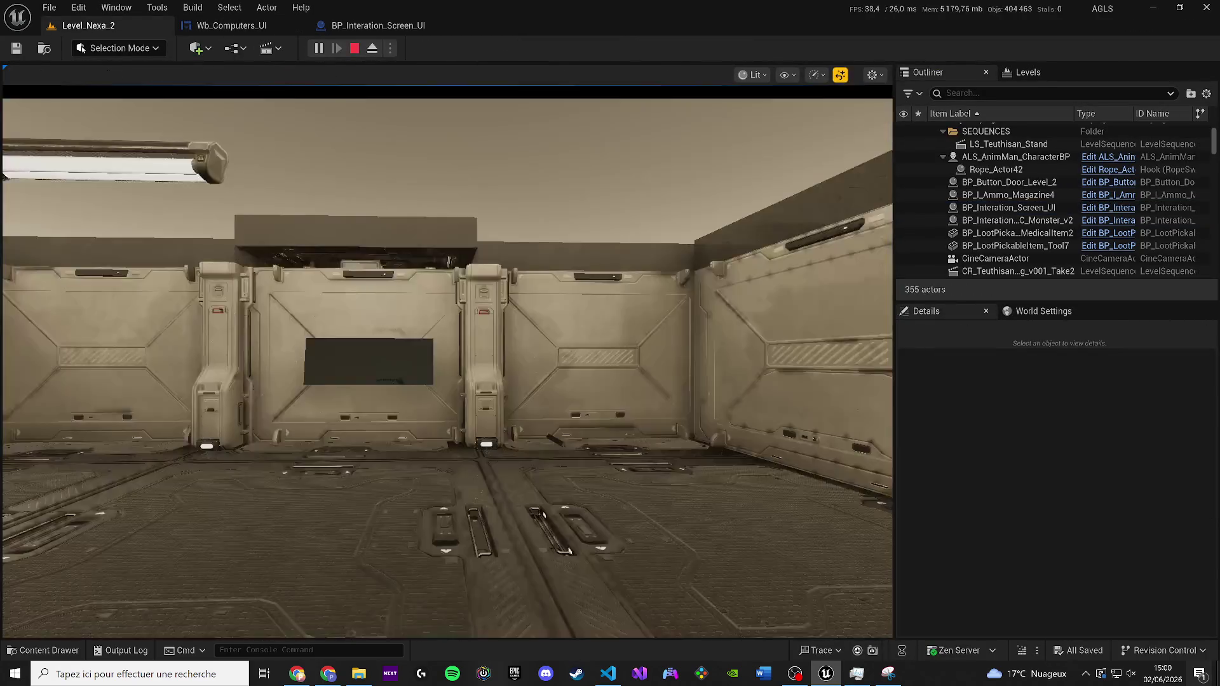
In the running level, walk to the door and open the CCTV_LAB surveillance window
click(569, 550)
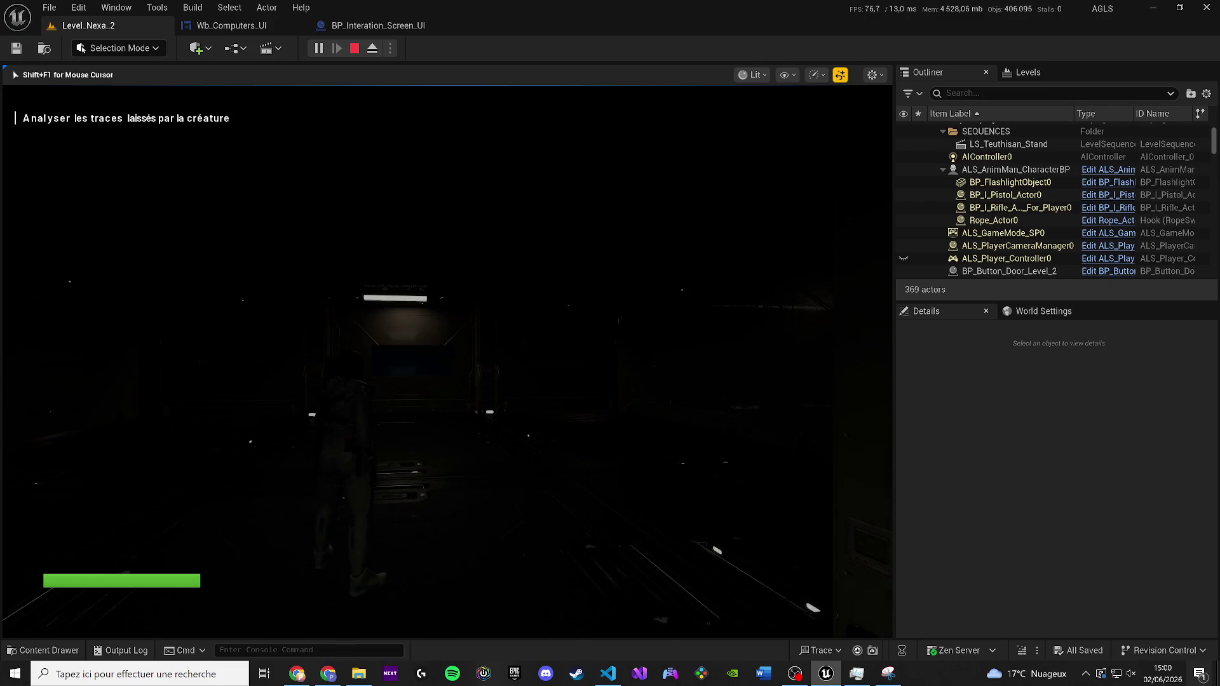
key(w)
key(w)
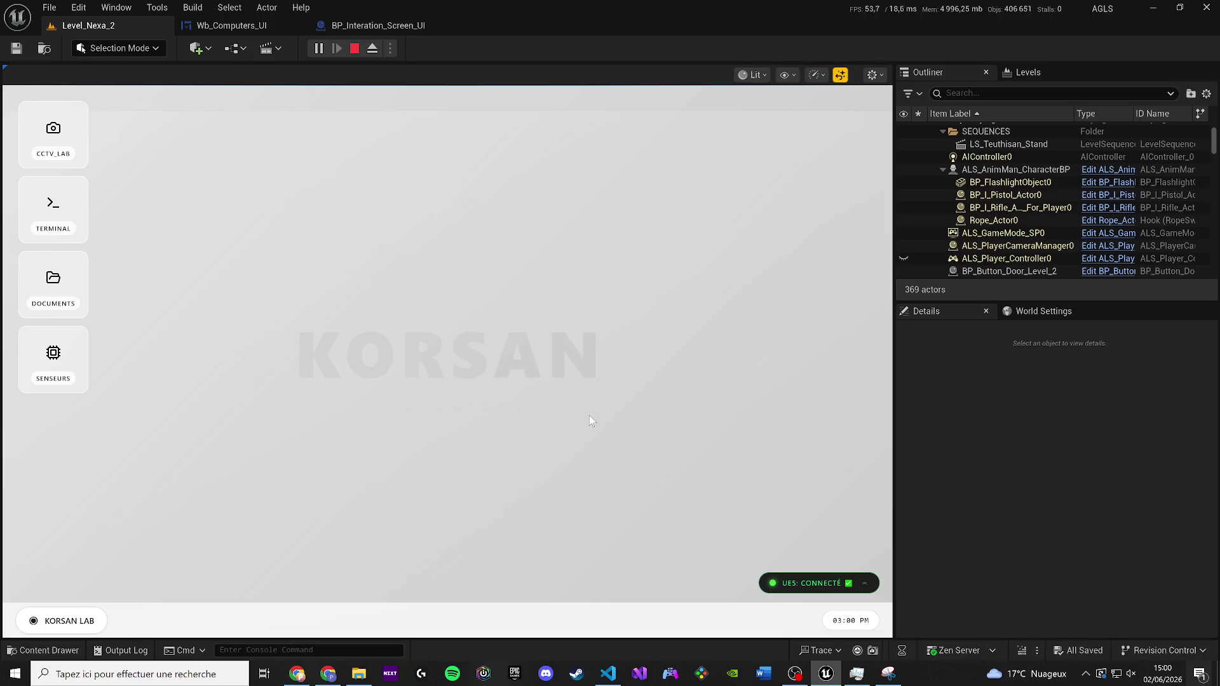
click(70, 140)
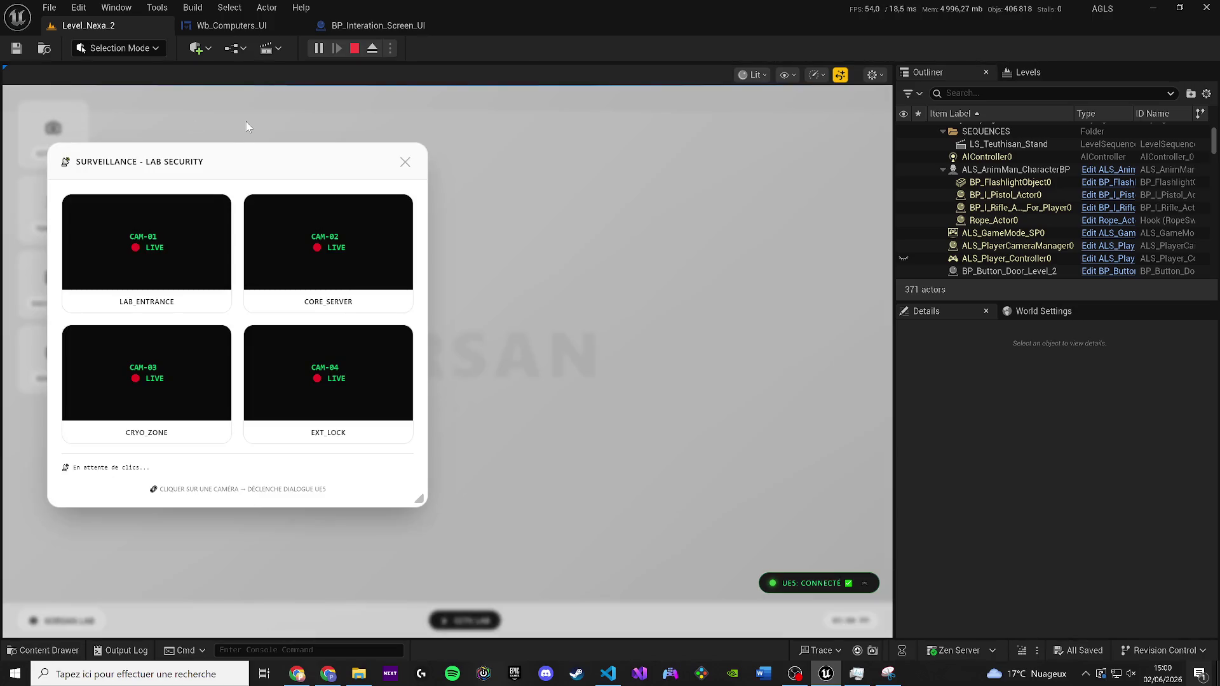
Click the CORE_SERVER tile and EXT_LOCK tile several times, then return to Wb_Computers_UI
click(278, 271)
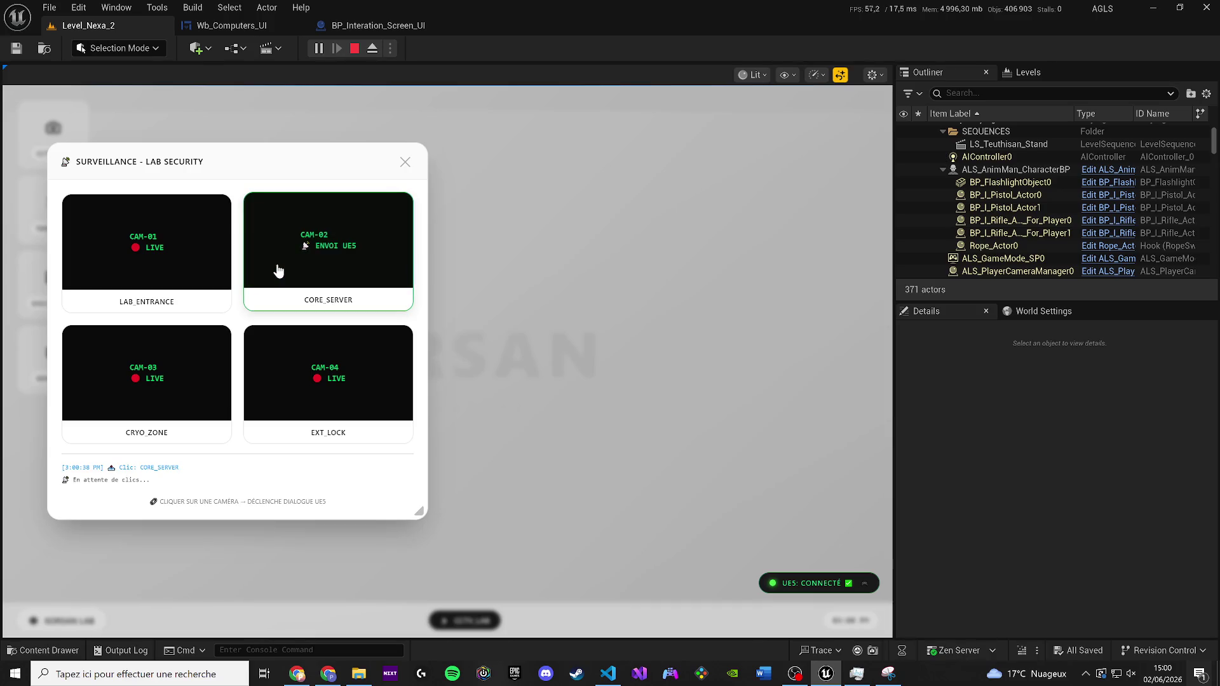
click(308, 399)
click(308, 398)
click(309, 400)
click(324, 390)
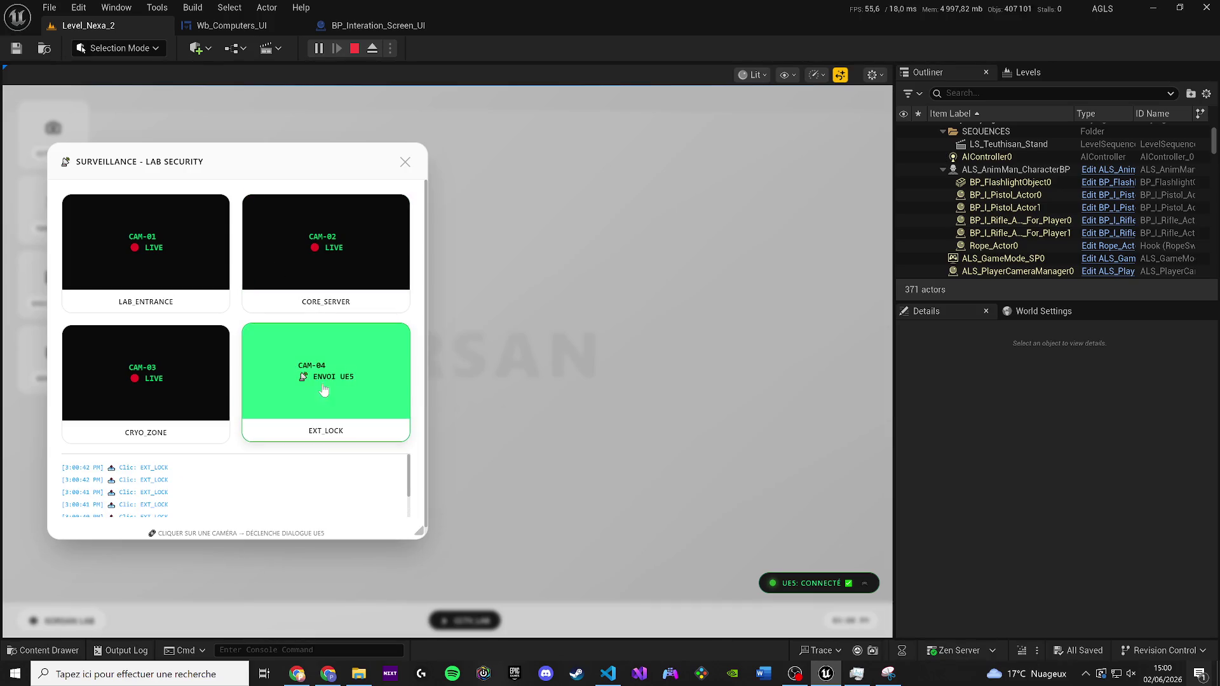
click(237, 29)
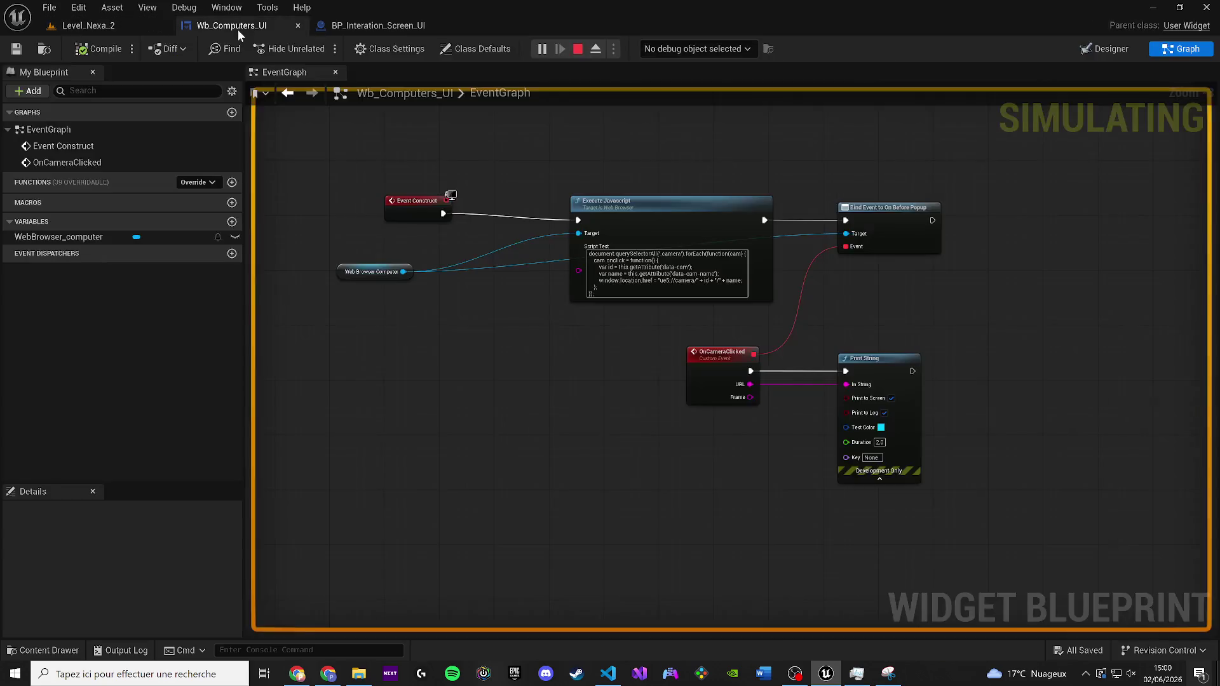
Back in the running level, click the EXT_LOCK tile once more and stop the play session
drag(563, 244, 394, 277)
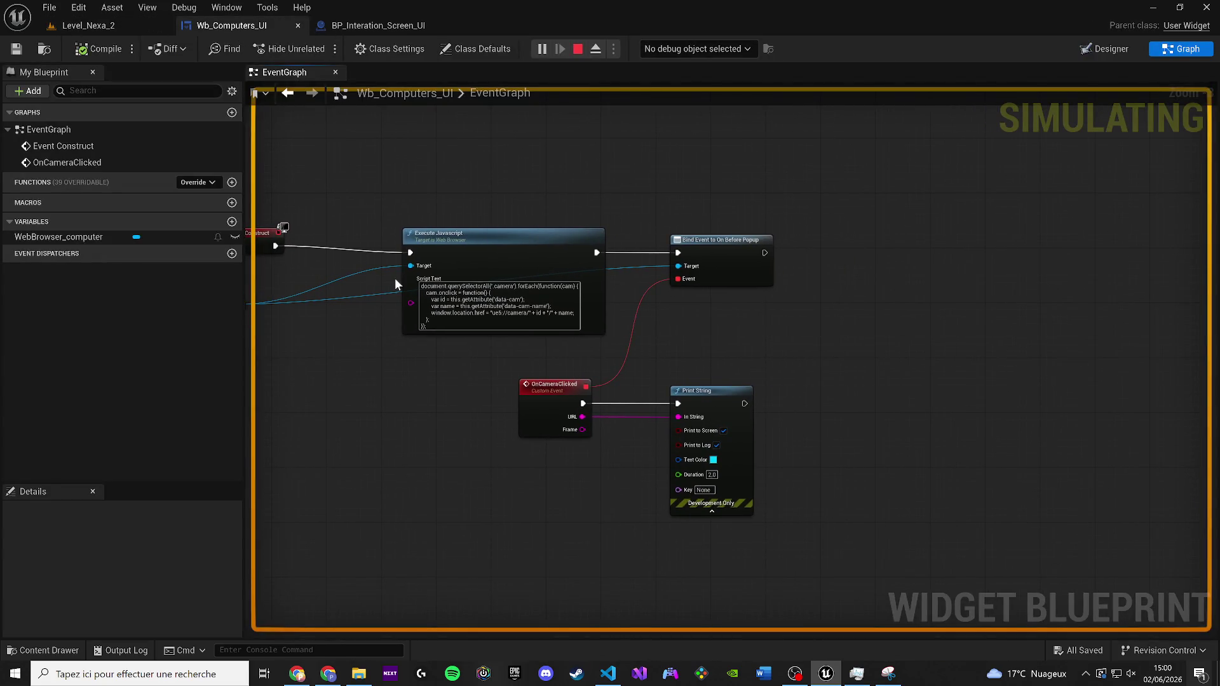
click(82, 25)
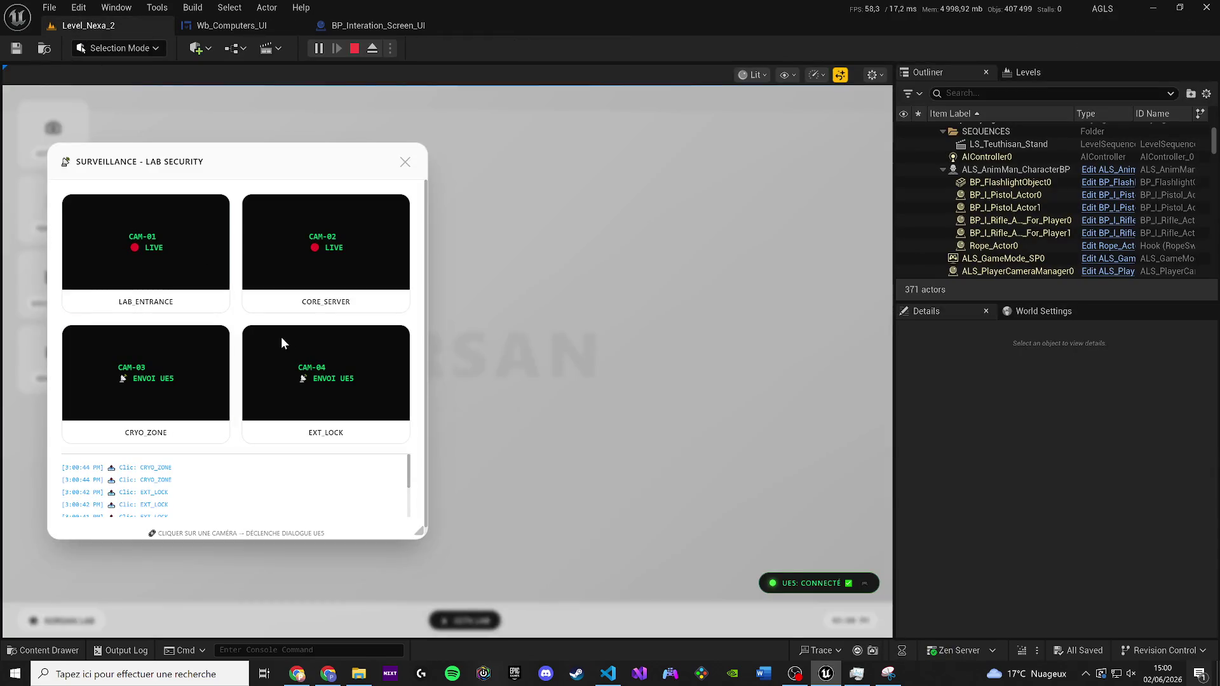
click(287, 359)
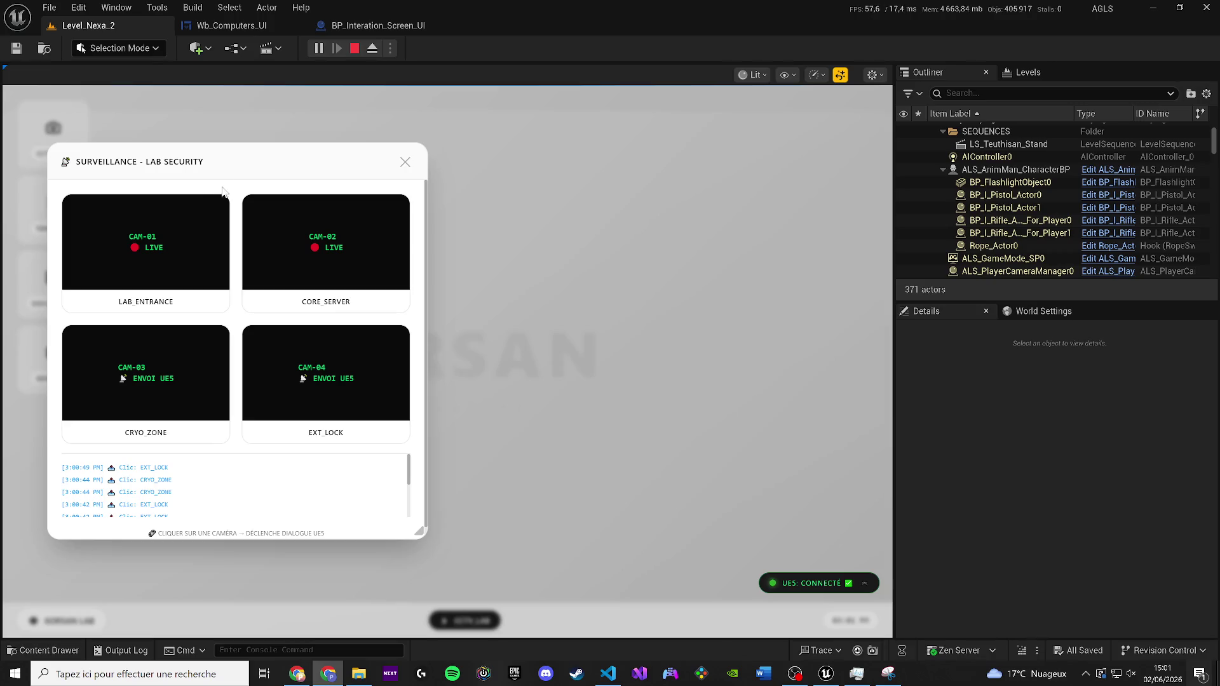
click(355, 49)
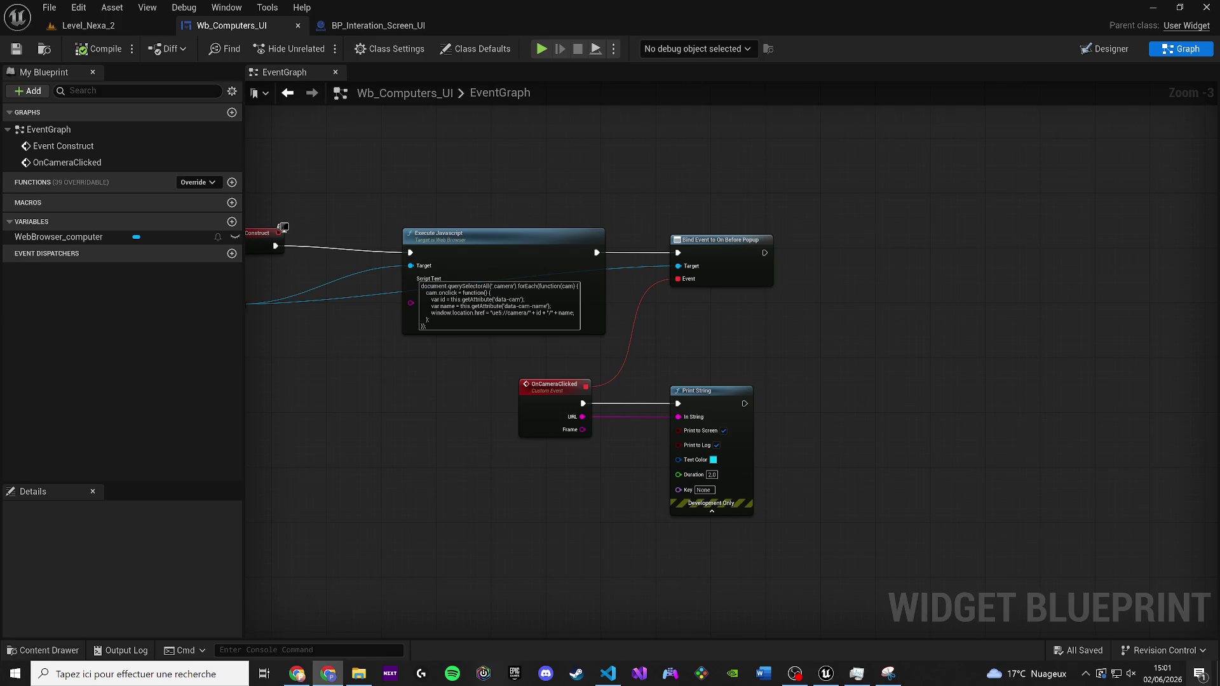
Replace the Execute Javascript script with the new console.log code copied from Chrome
drag(588, 324, 398, 289)
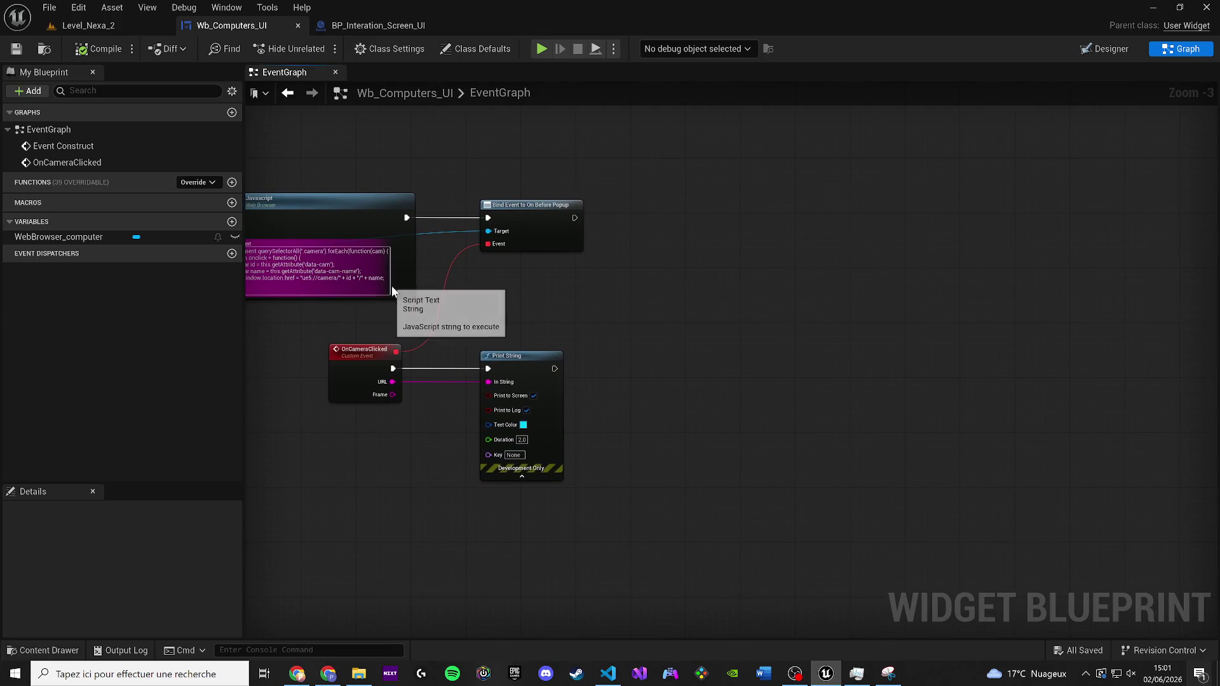
drag(434, 420, 495, 389)
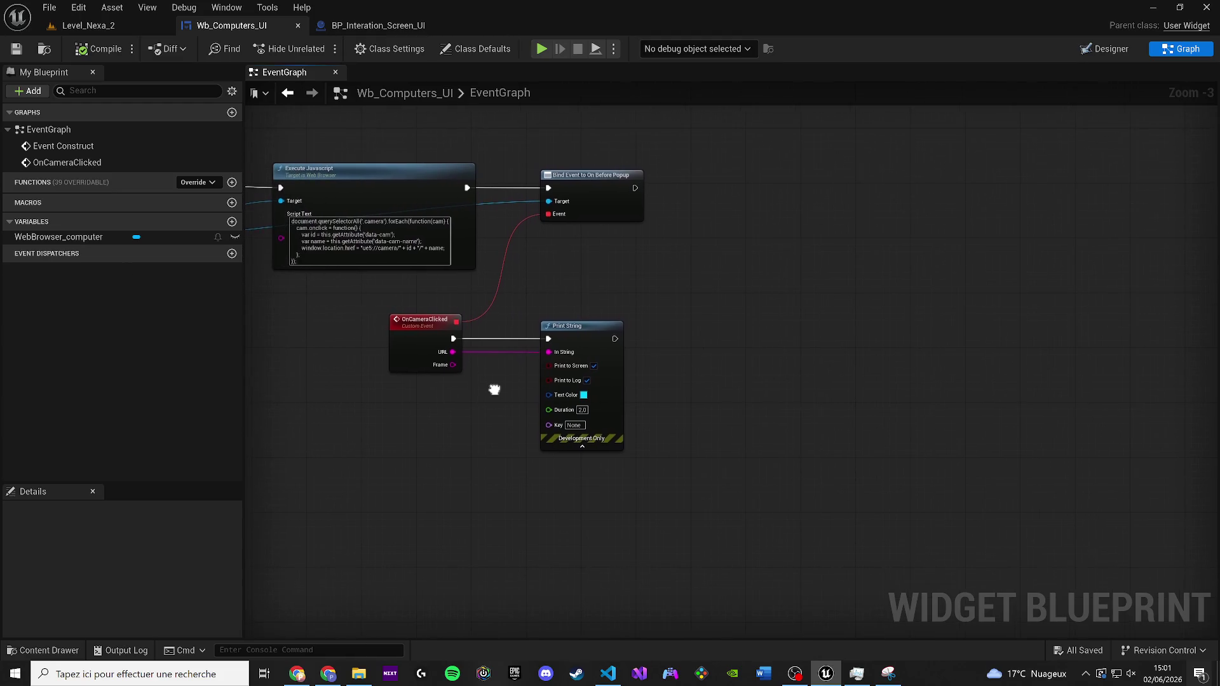
scroll(487, 384, up, 1)
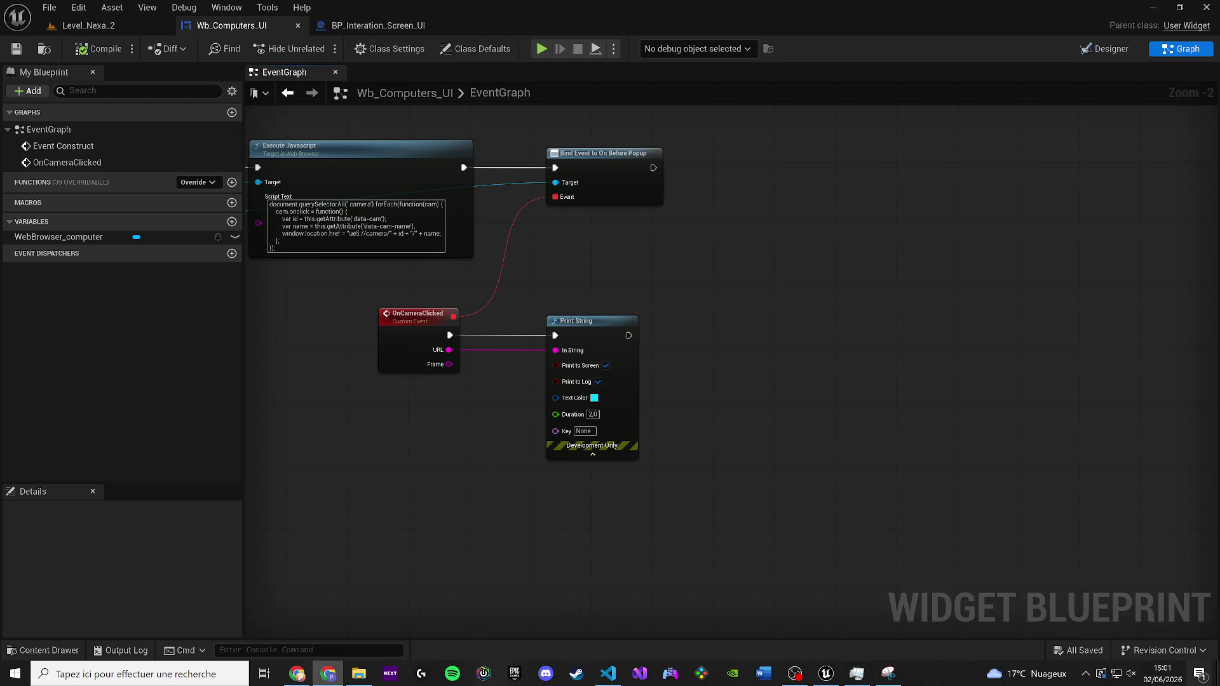
click(336, 245)
key(alt+Tab)
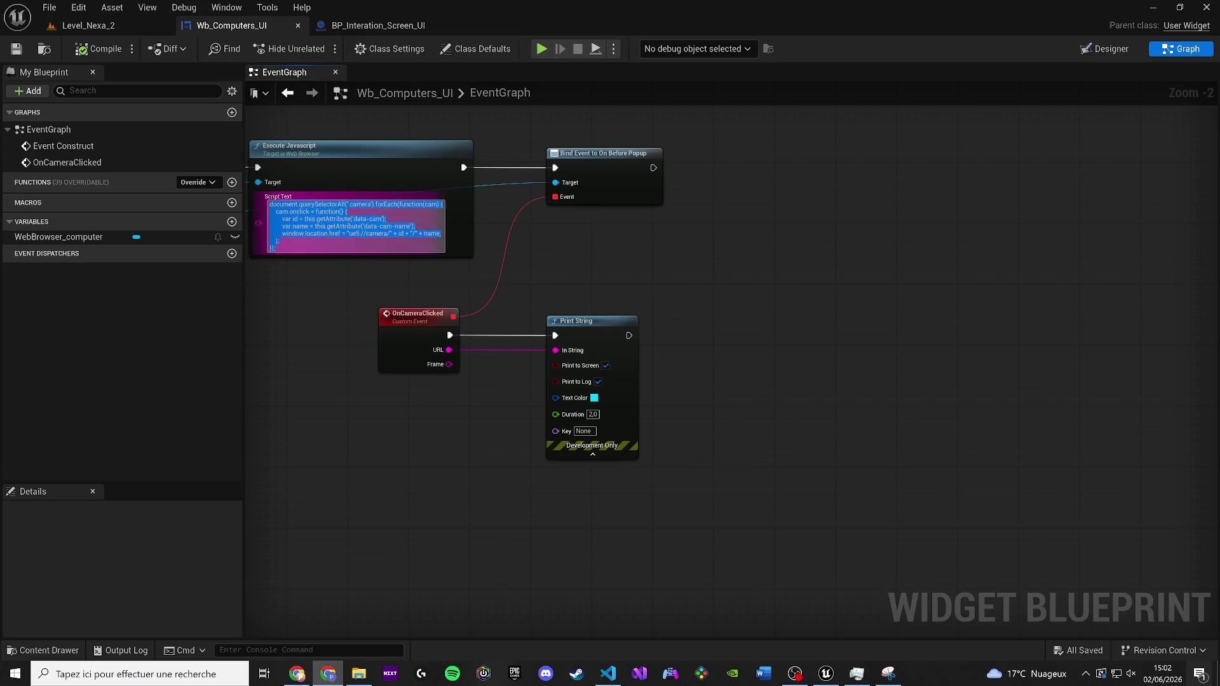
click(359, 234)
key(ctrl+a)
key(ctrl+v)
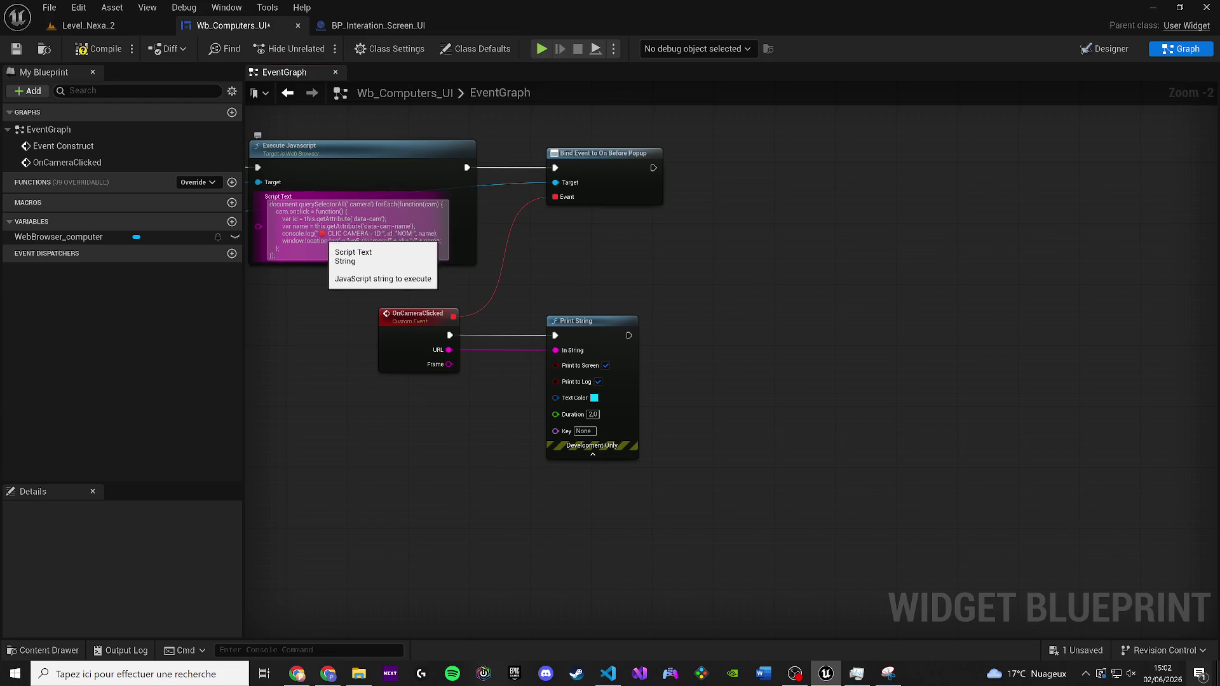
Compile and save Wb_Computers_UI, then play Level_Nexa_2
click(99, 49)
click(16, 49)
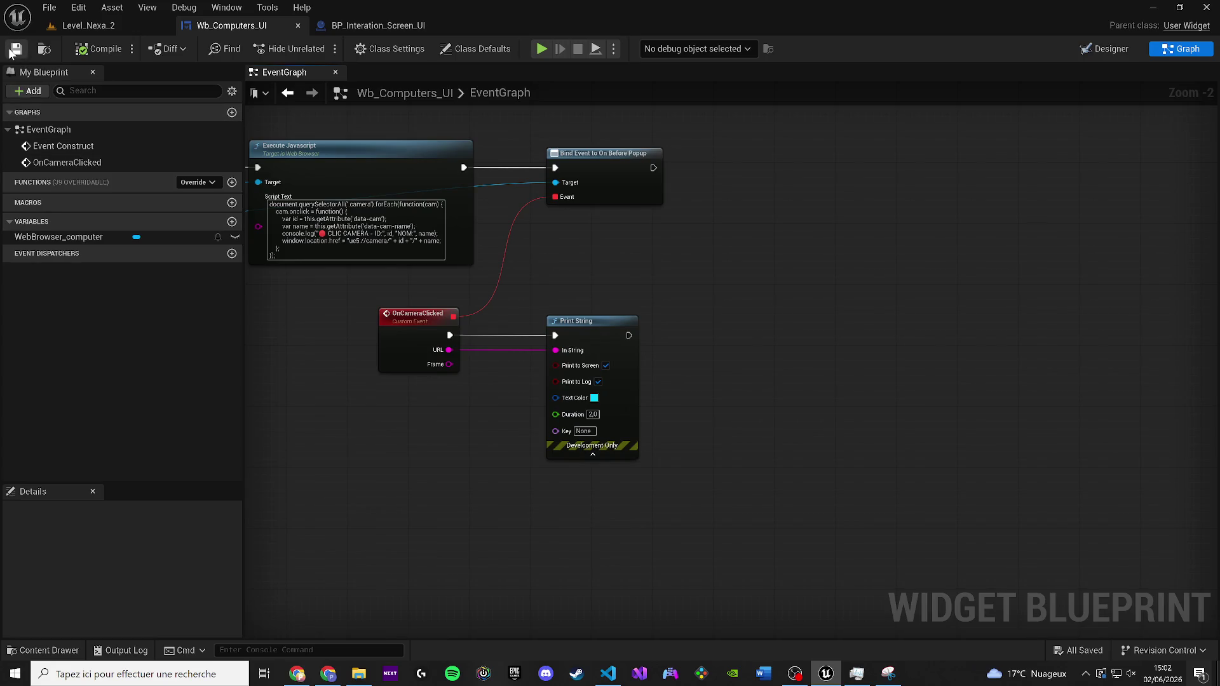
click(89, 27)
click(320, 48)
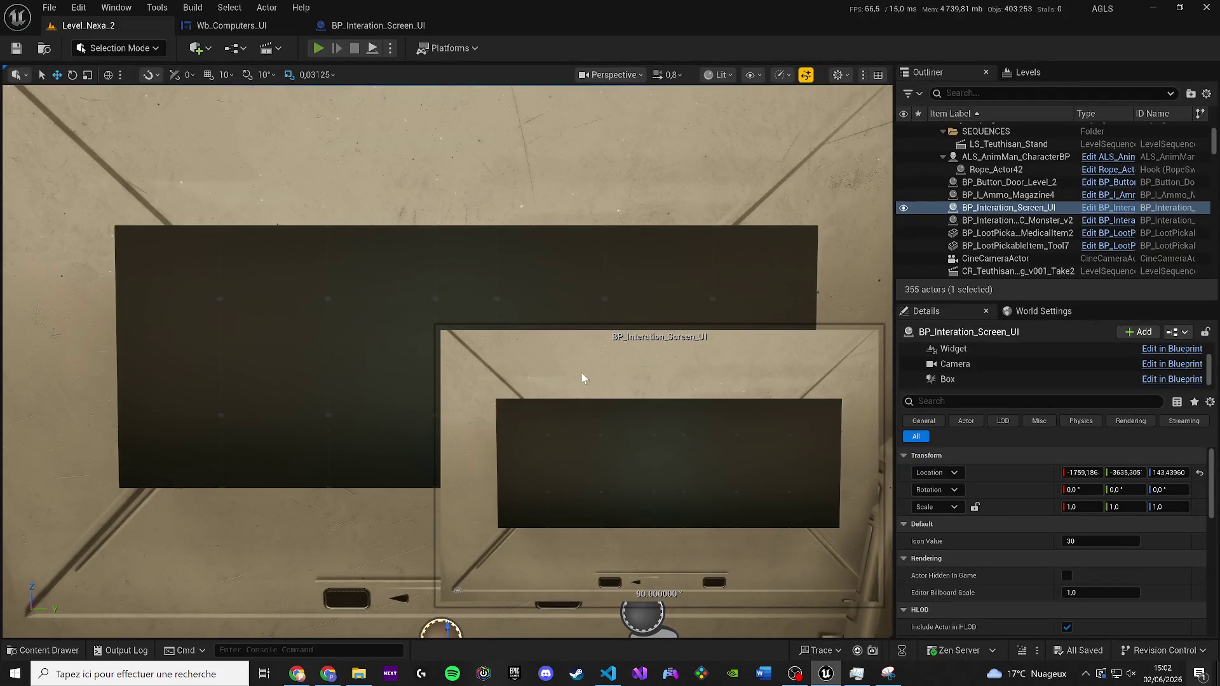
In the running game, switch to the unlit view with F2 and open the CCTV_LAB window
key(alt+Tab)
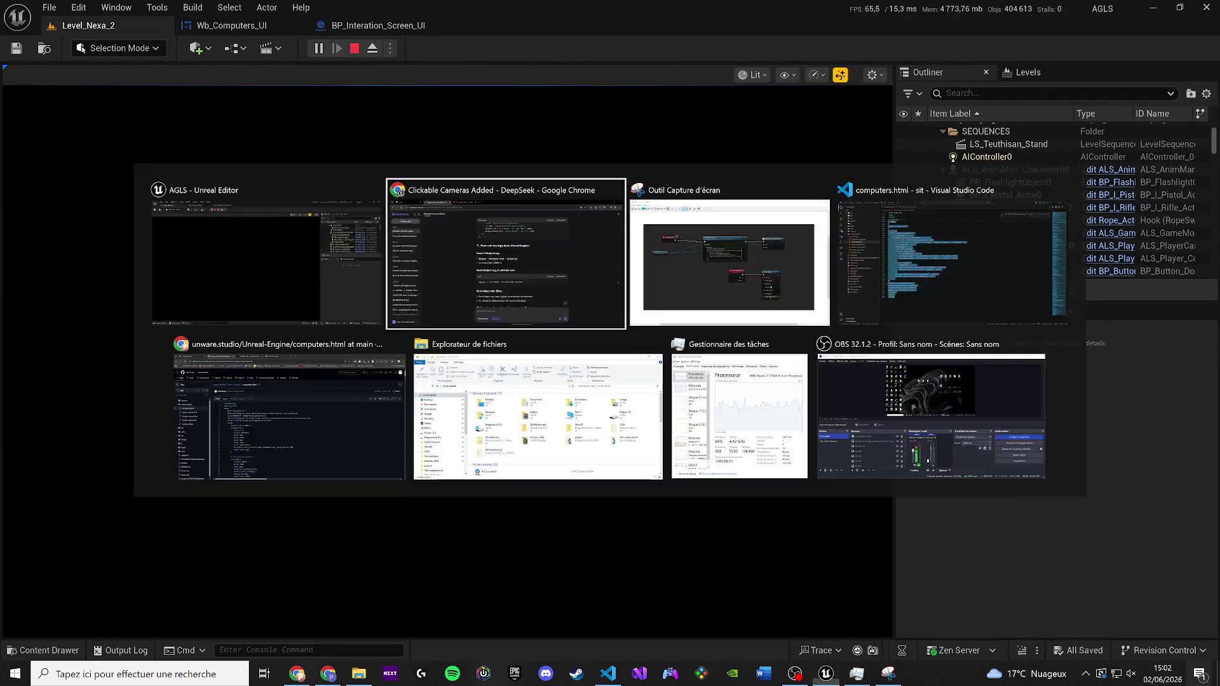
click(17, 213)
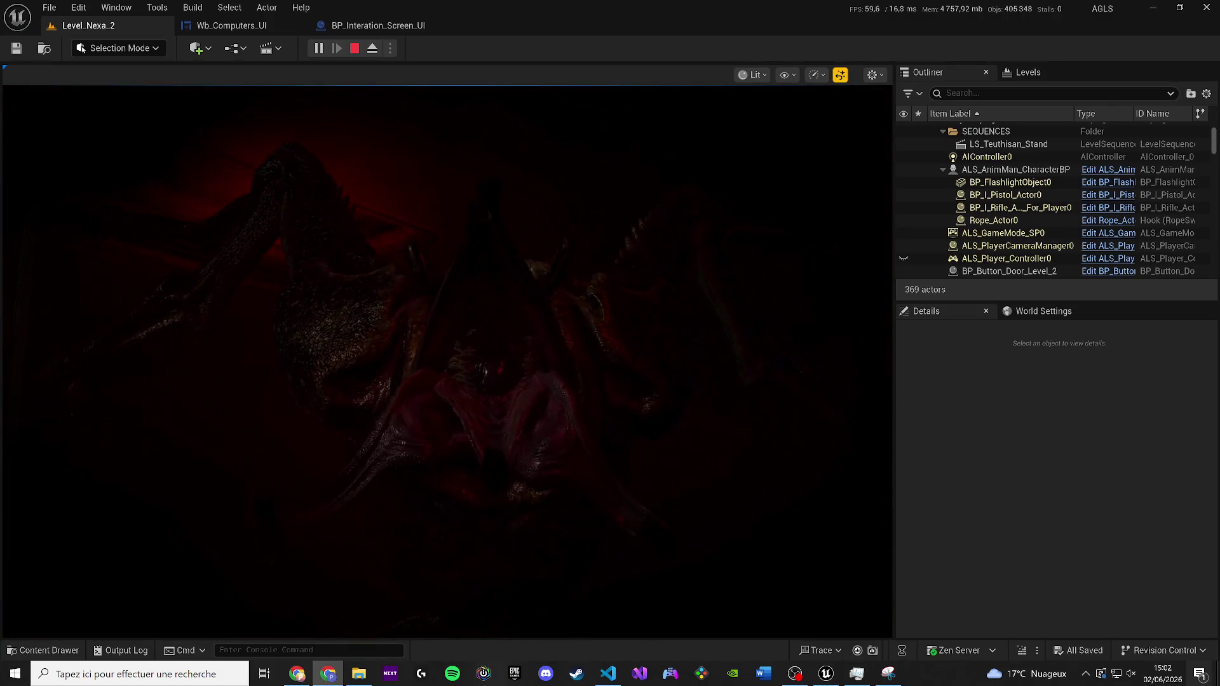
click(561, 302)
key(F2)
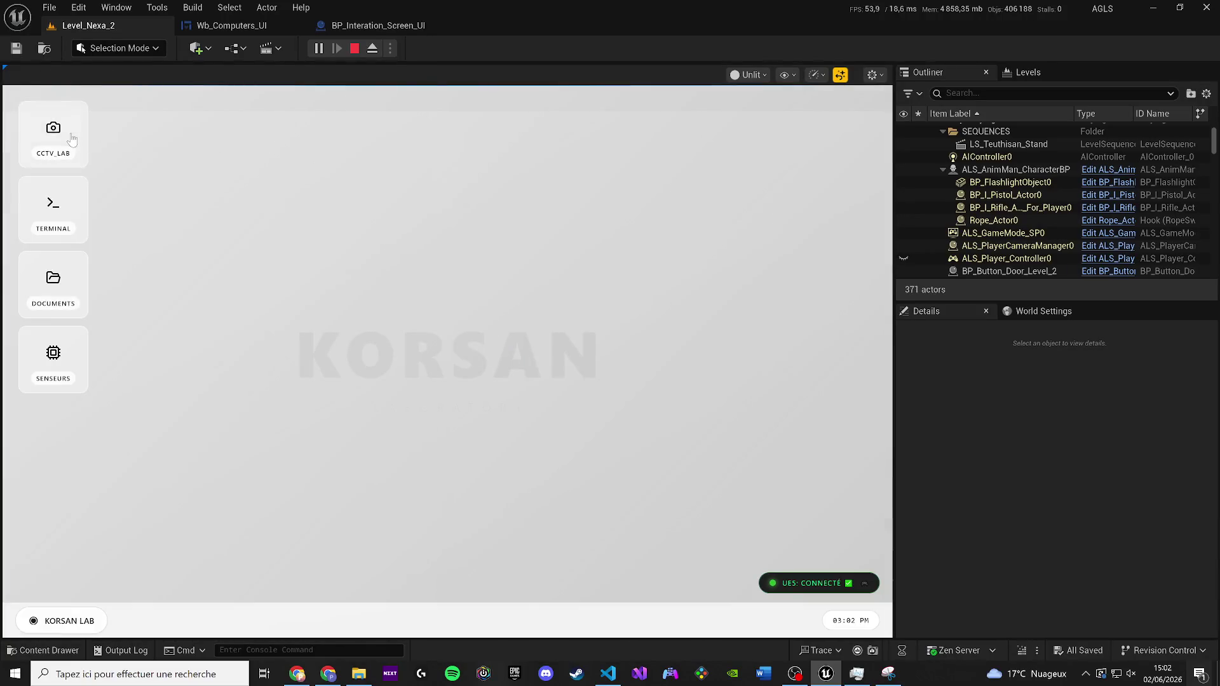
click(67, 135)
Click the CORE_SERVER, LAB_ENTRANCE, EXT_LOCK and CRYO_ZONE tiles repeatedly, then open BP_Interation_Screen_UI
click(322, 240)
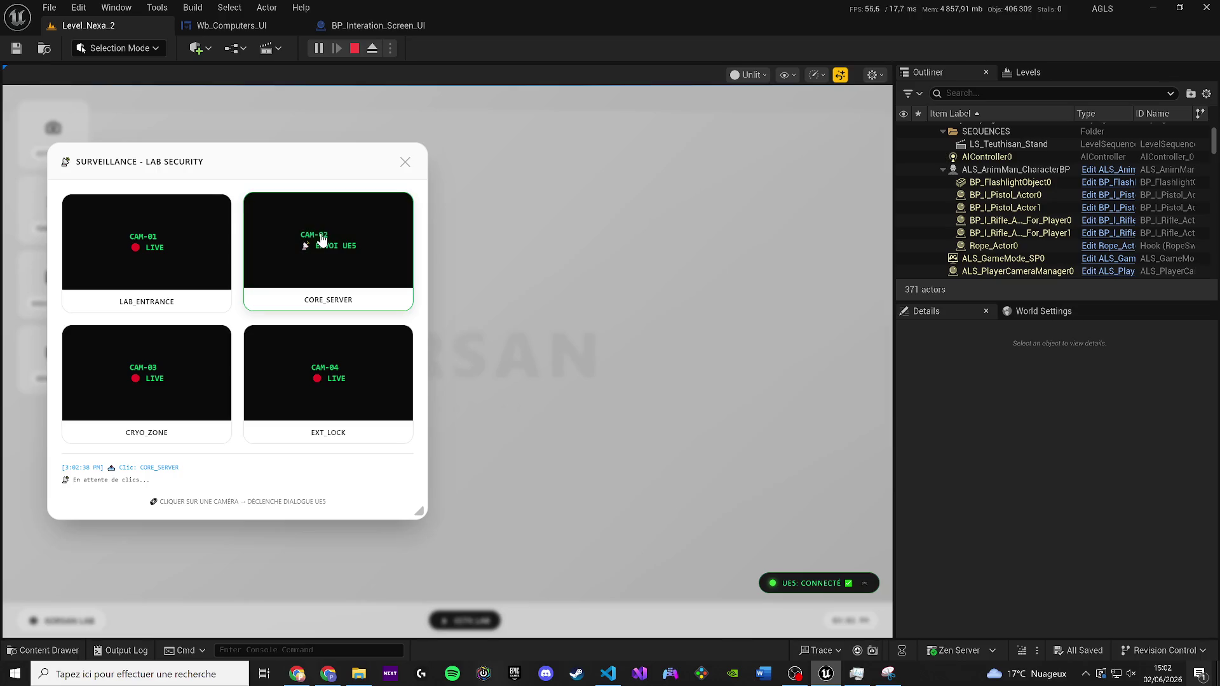
double_click(345, 281)
click(345, 281)
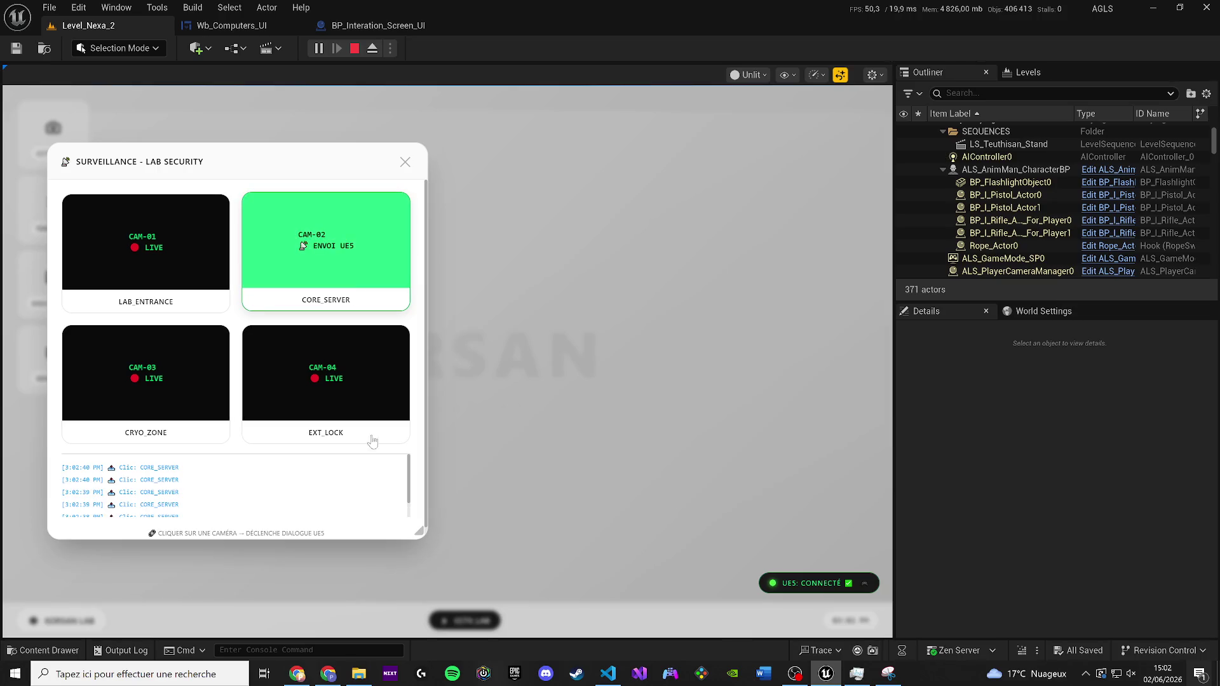
click(330, 238)
click(334, 241)
click(337, 245)
click(326, 254)
click(146, 254)
click(319, 307)
click(325, 374)
click(146, 375)
click(152, 266)
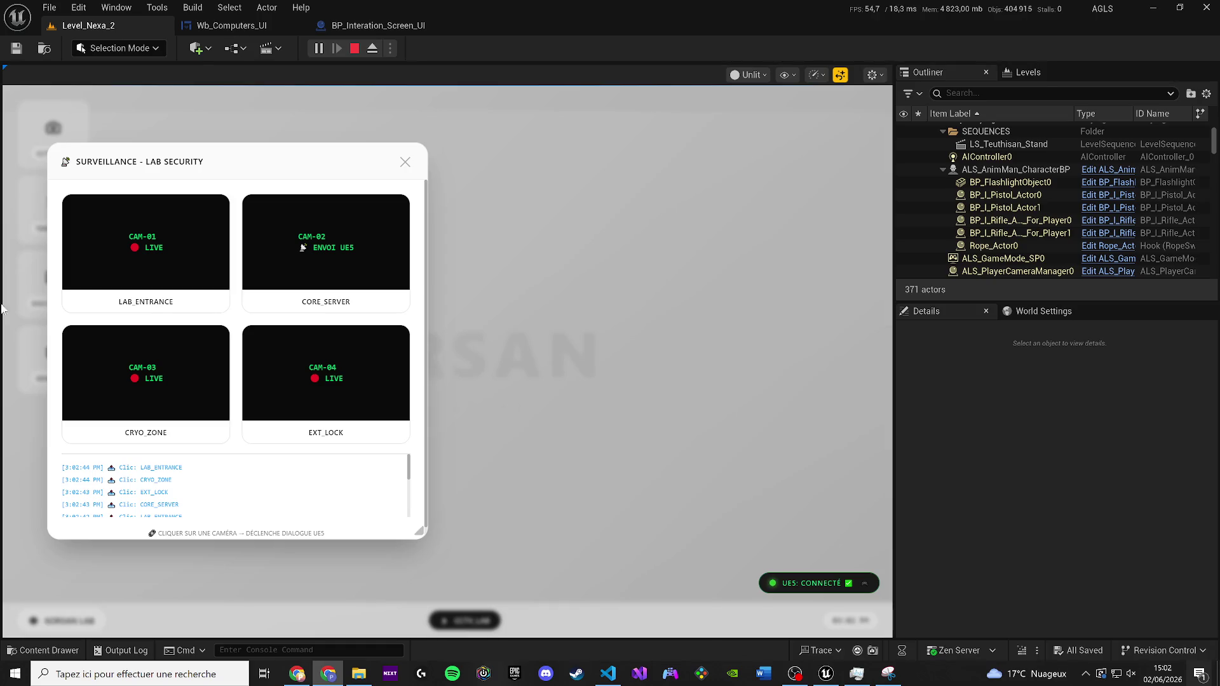
click(355, 28)
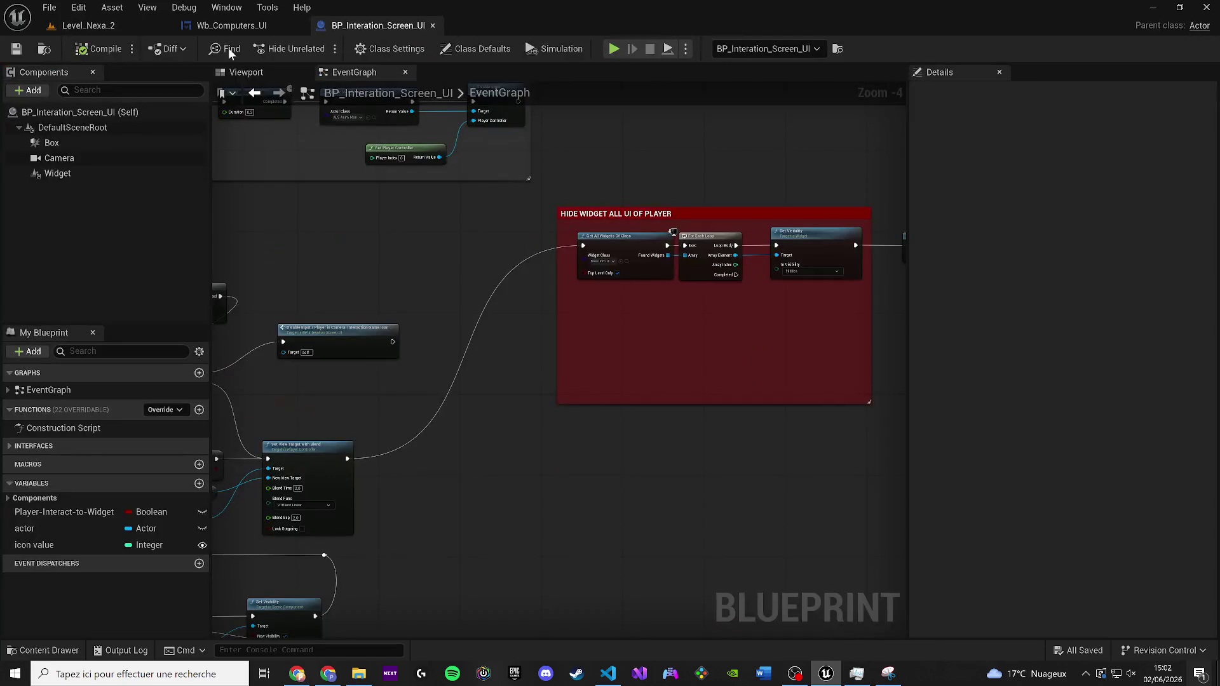
Return to the Wb_Computers_UI graph and drag from Print String's output to search for an 'if' node
click(236, 28)
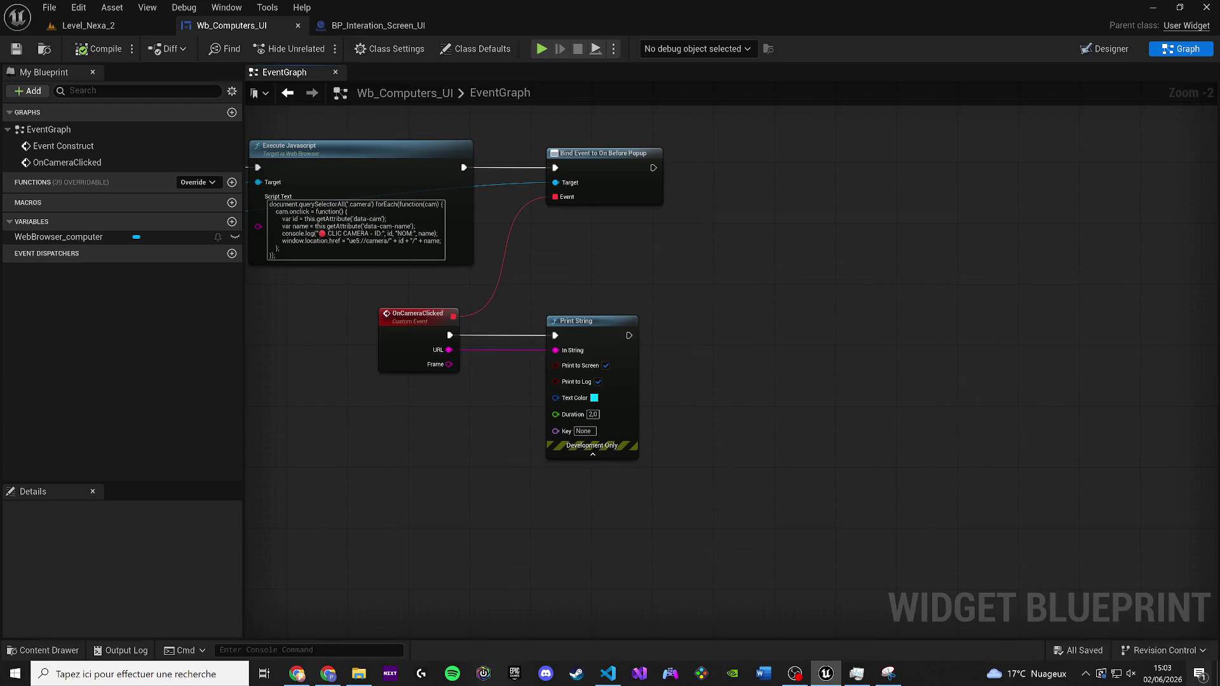
key(alt+Tab)
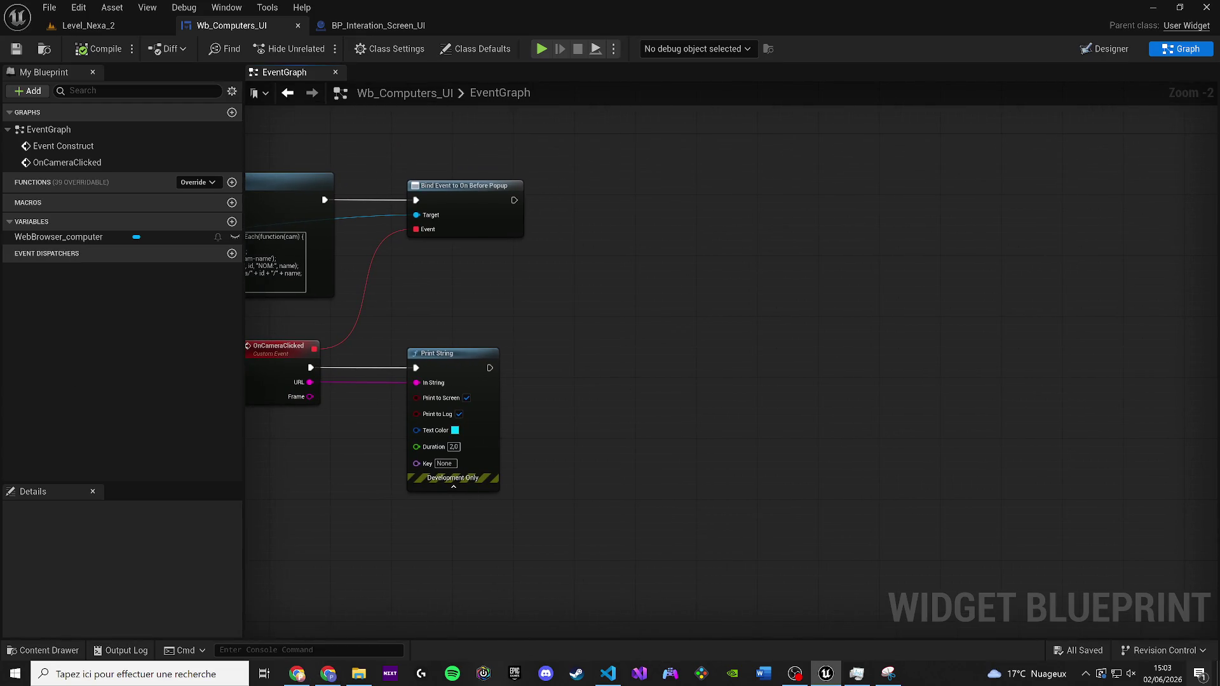
key(alt+Tab)
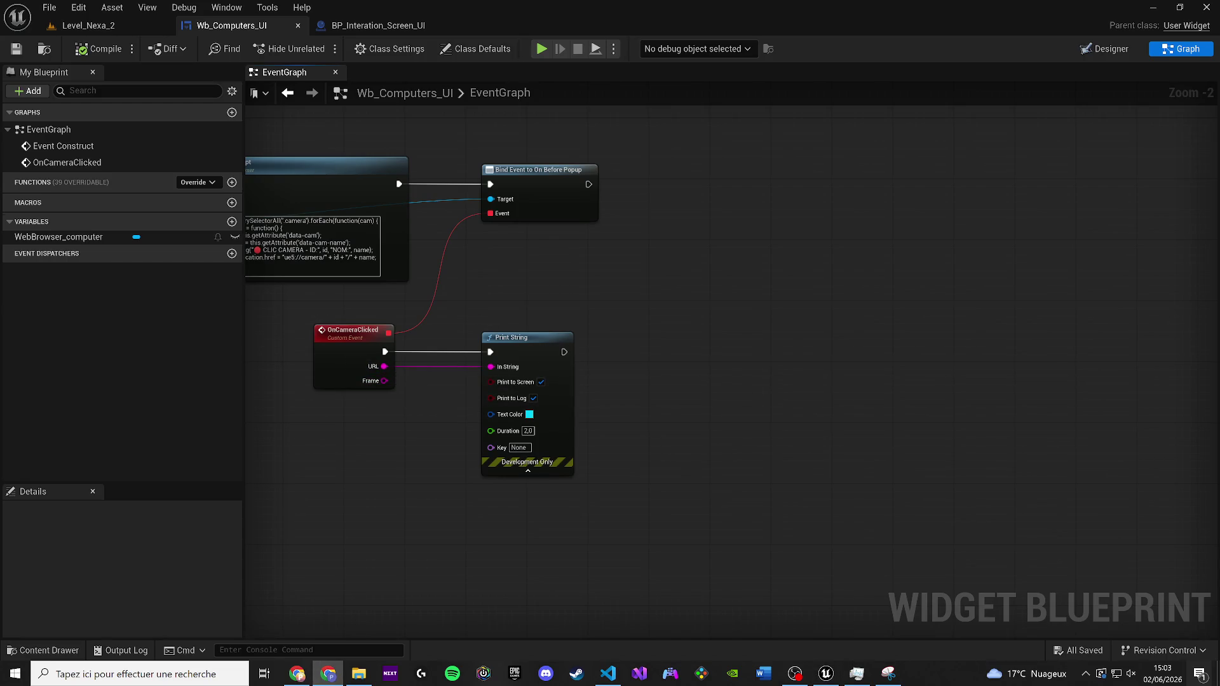
drag(564, 351, 946, 414)
text(if)
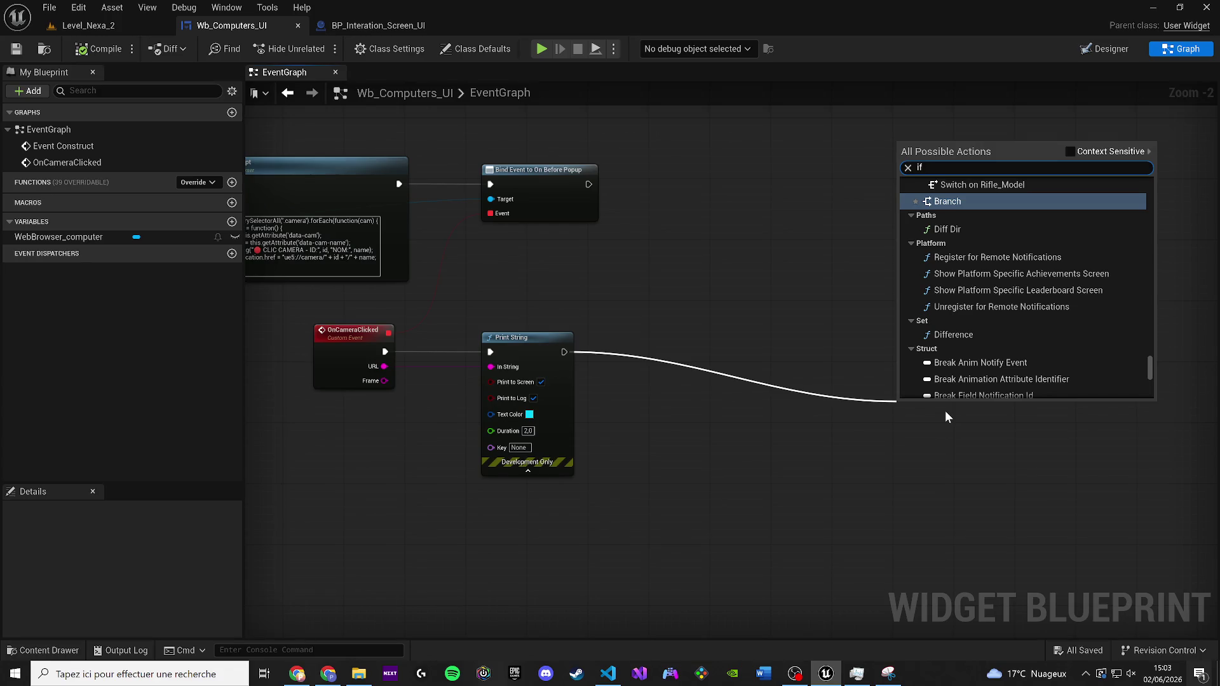
text( url)
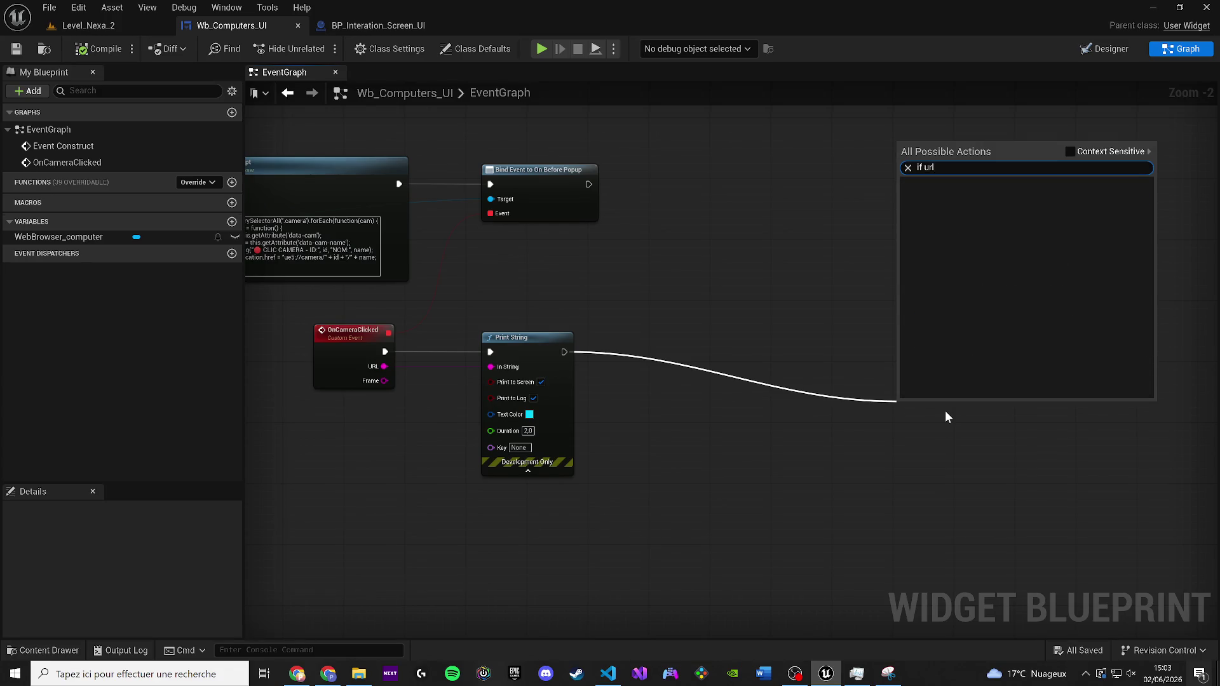
key(Escape)
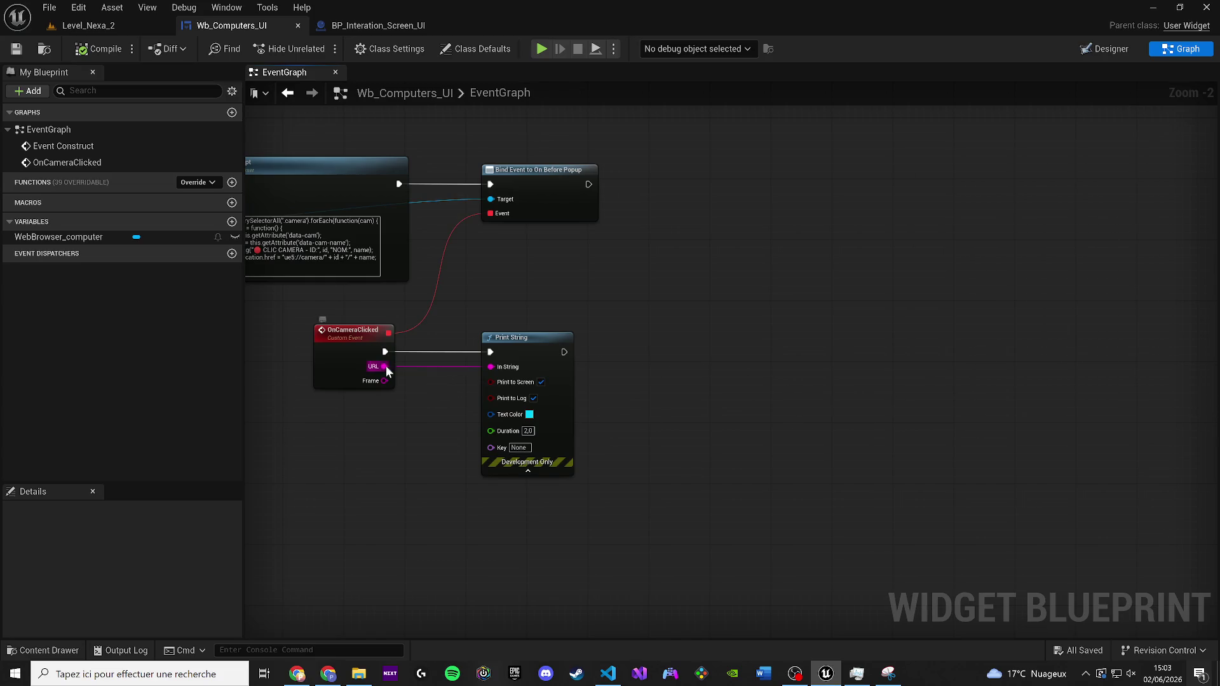
drag(384, 365, 401, 518)
text(if url)
click(615, 274)
click(330, 449)
click(335, 359)
mouse_move(428, 402)
mouse_down()
mouse_move(806, 411)
mouse_move(568, 420)
mouse_up()
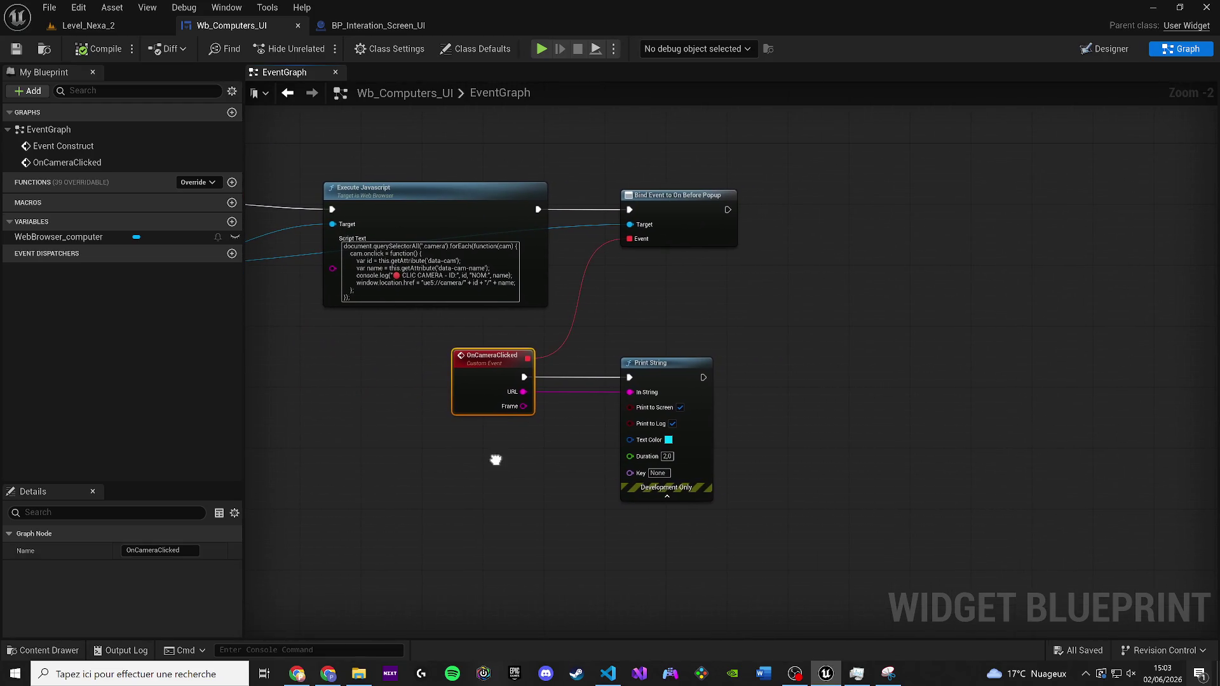
right_click(495, 457)
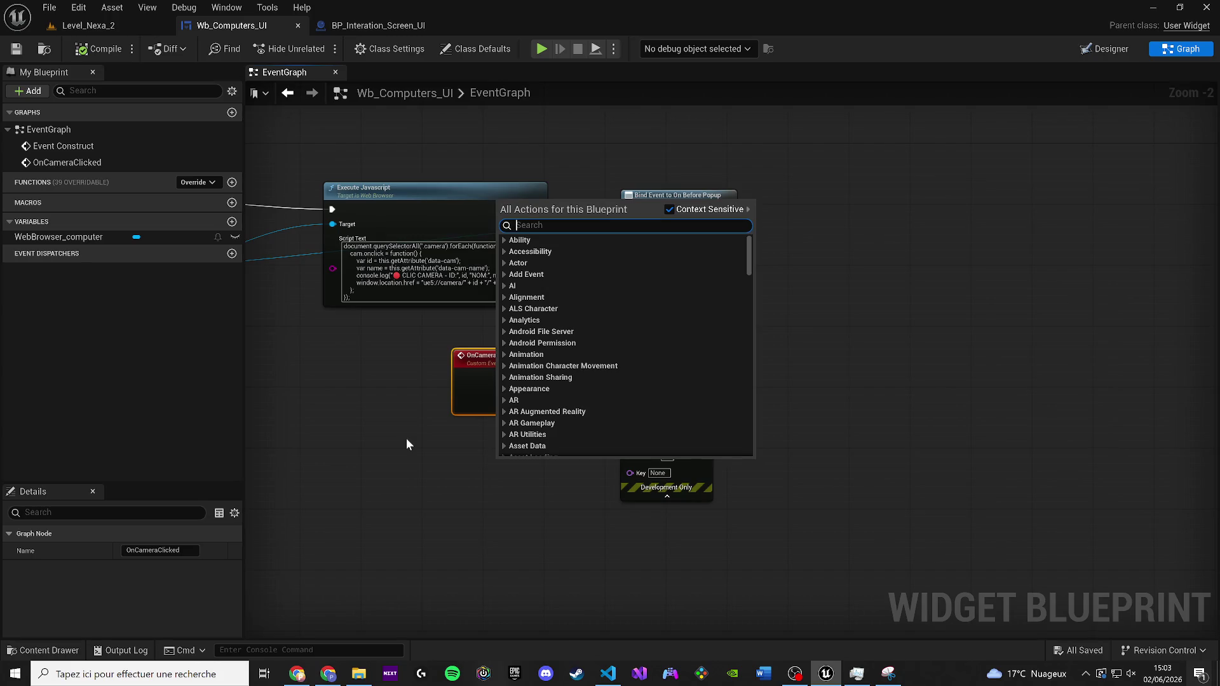
click(406, 444)
scroll(471, 404, up, 1)
drag(514, 394, 508, 488)
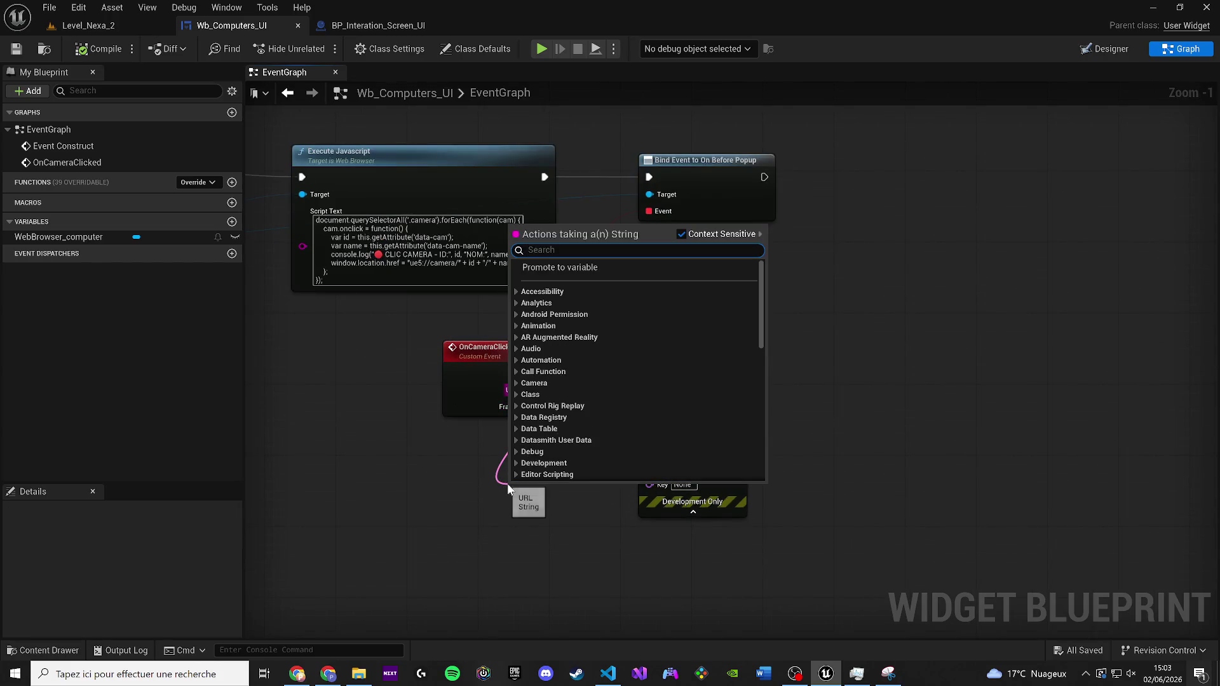
text(url)
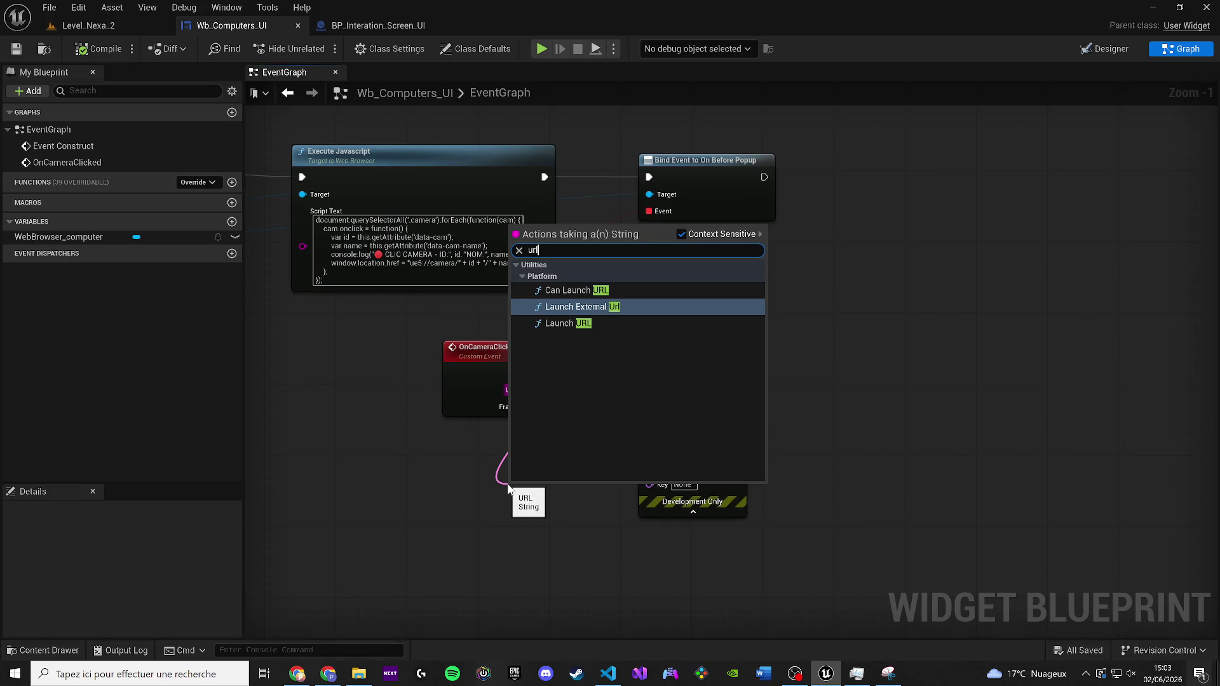
key(BackSpace)
key(BackSpace)
key(BackSpace)
text(if)
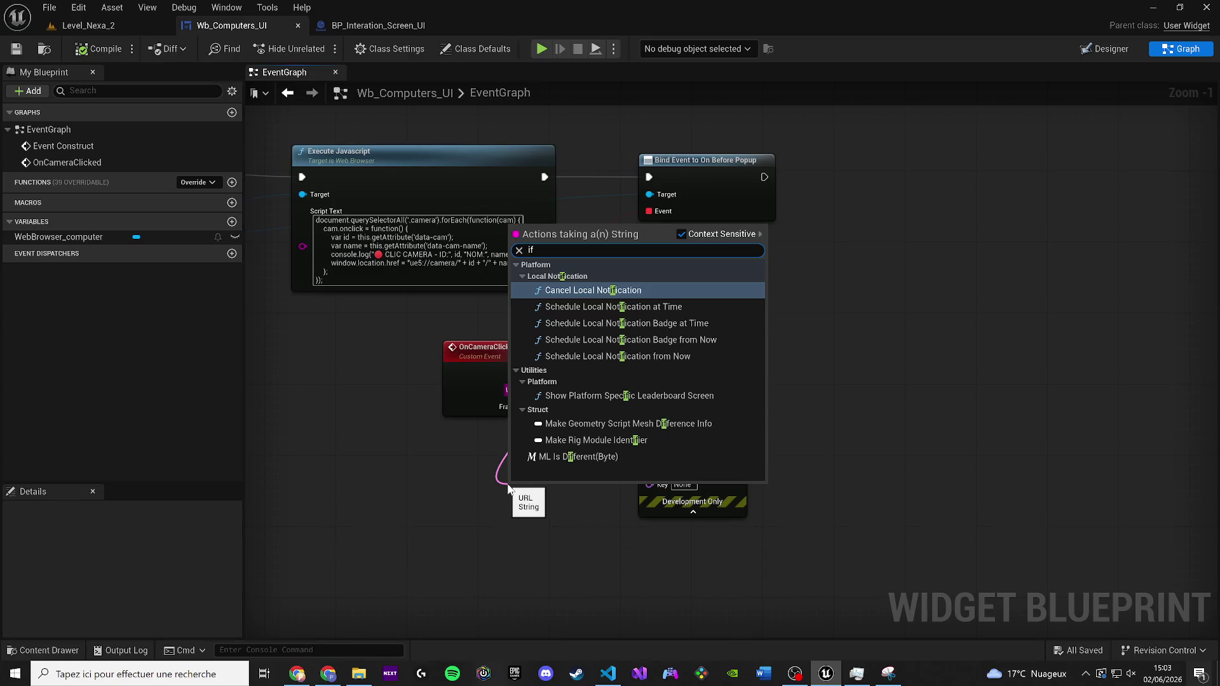
click(1179, 7)
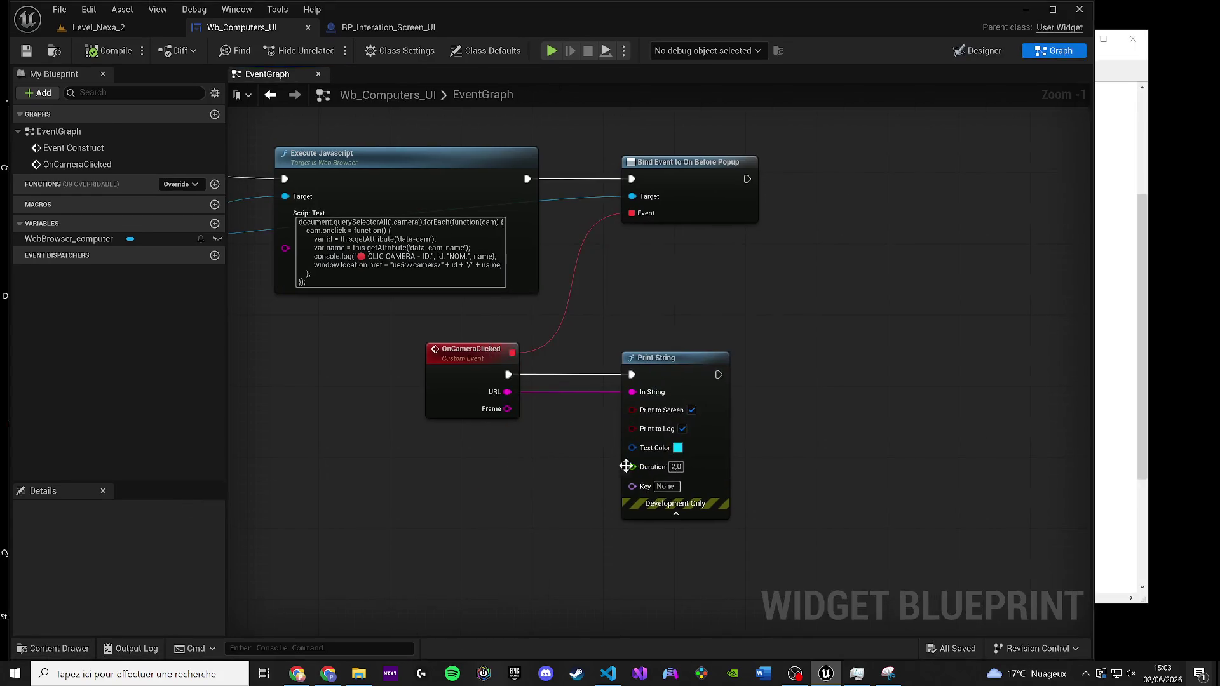
click(1053, 9)
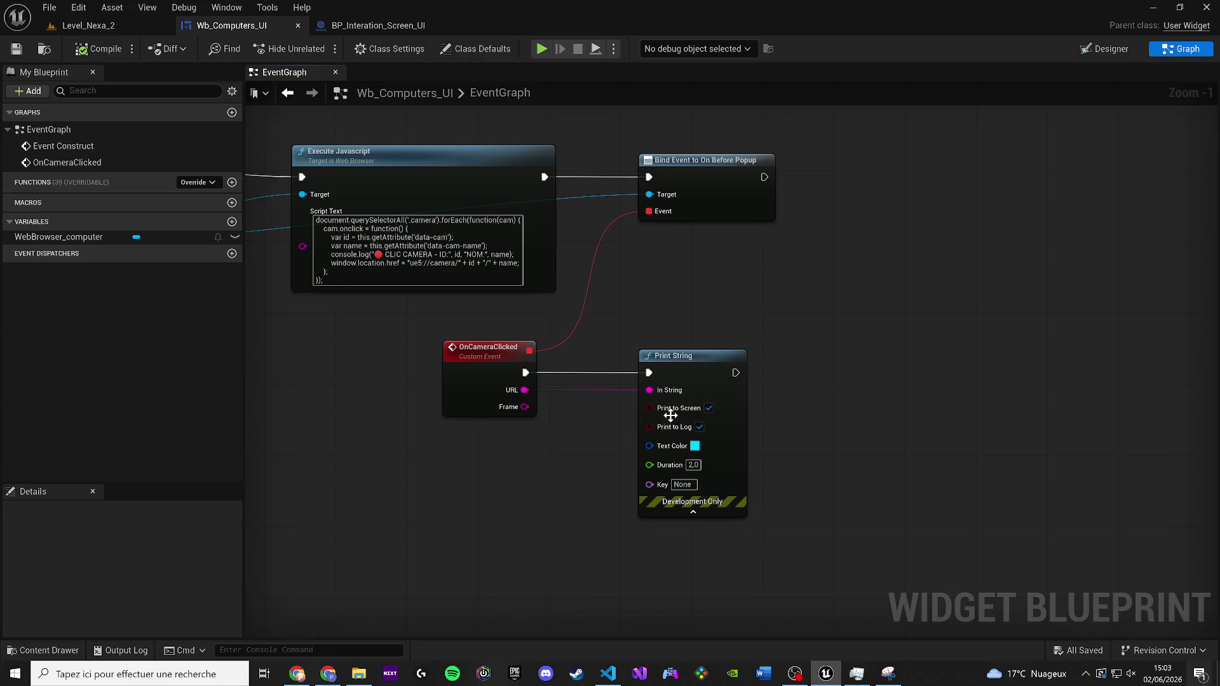
drag(735, 373, 859, 375)
key(ctrl+v)
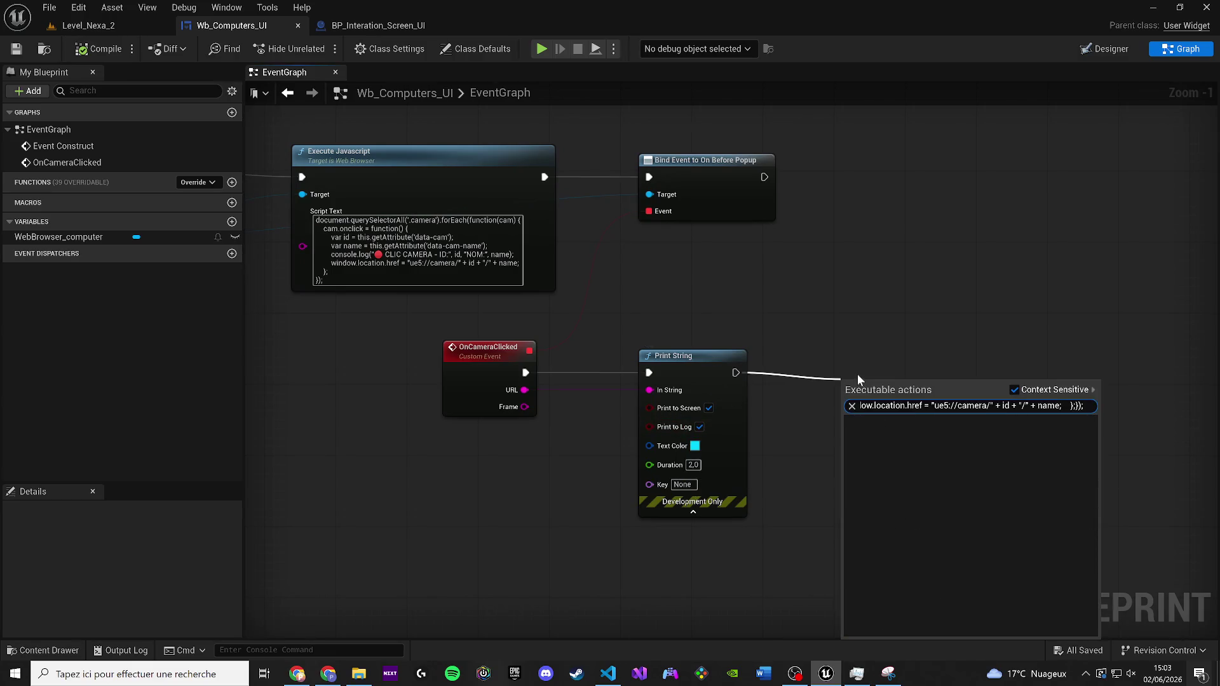
click(837, 333)
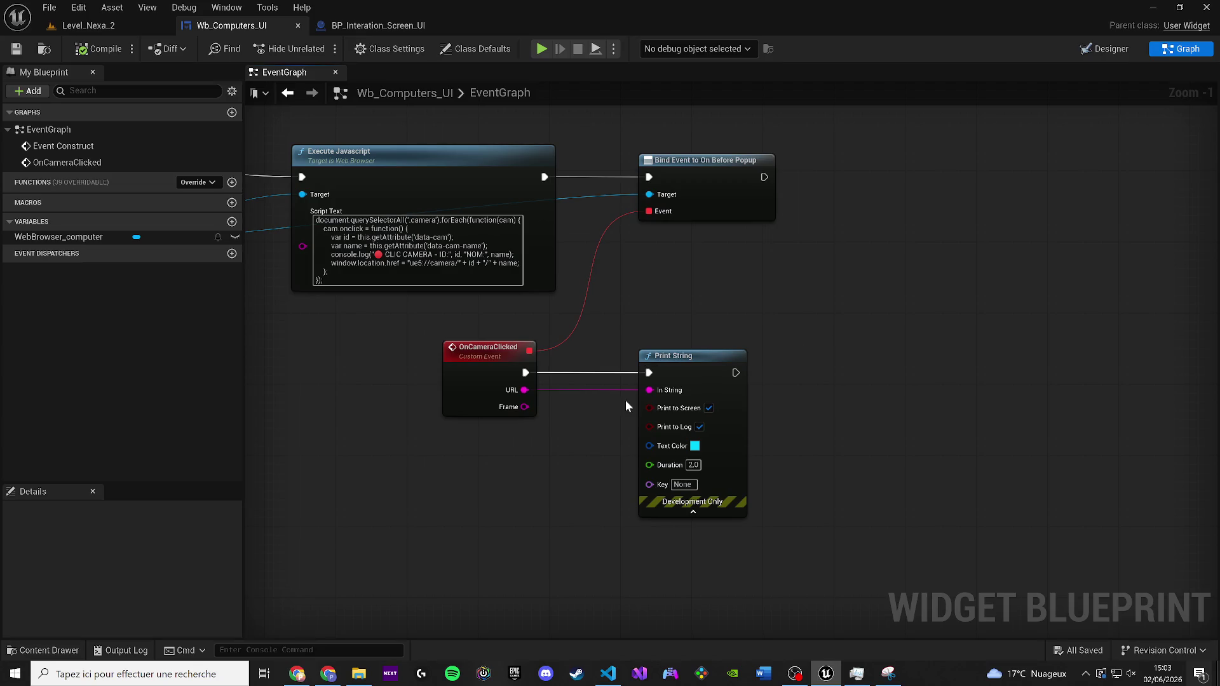
drag(596, 394, 544, 398)
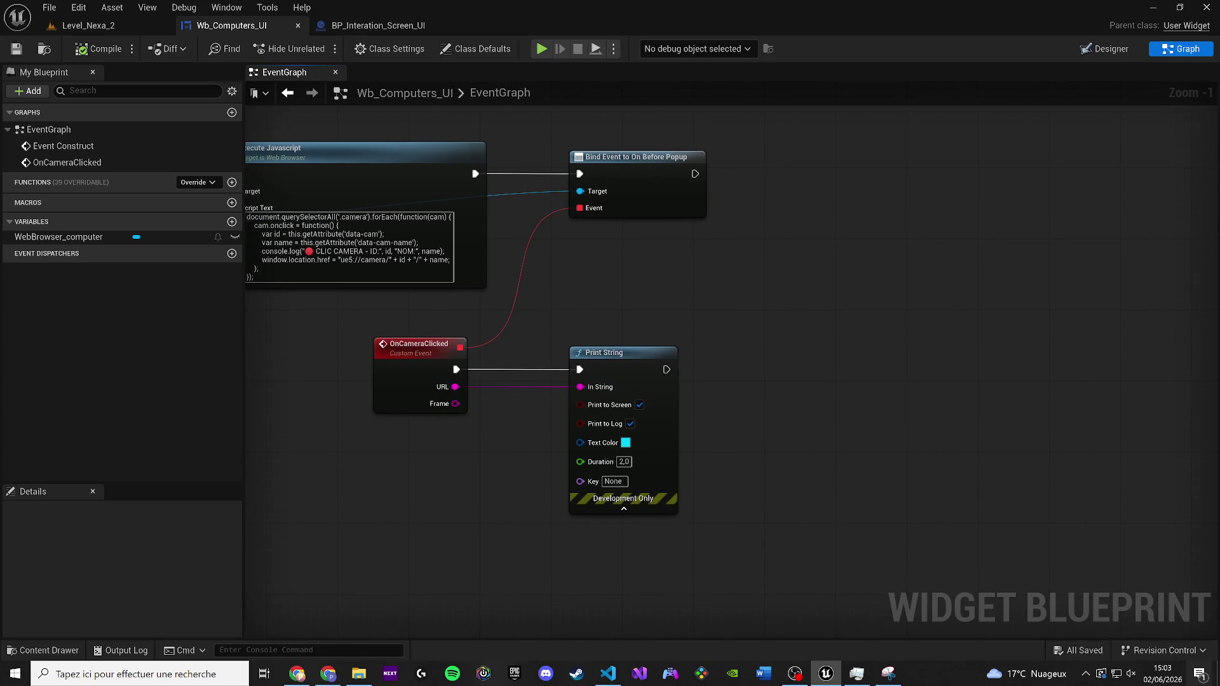
key(alt+Tab)
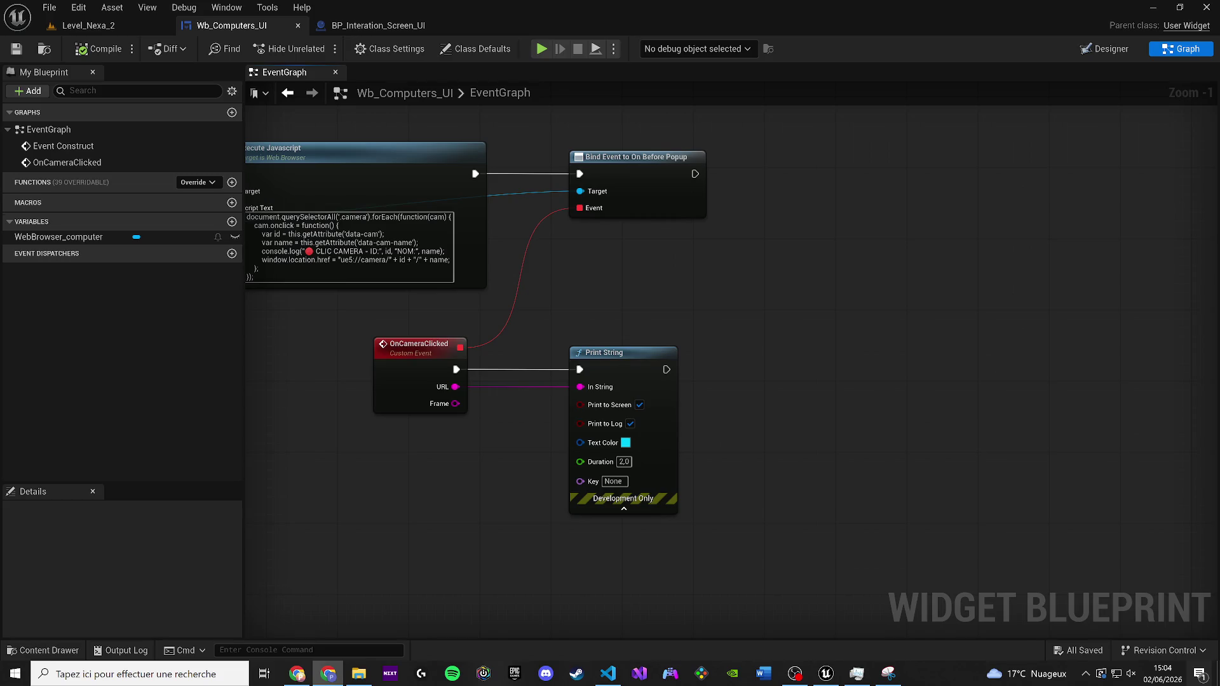
click(853, 371)
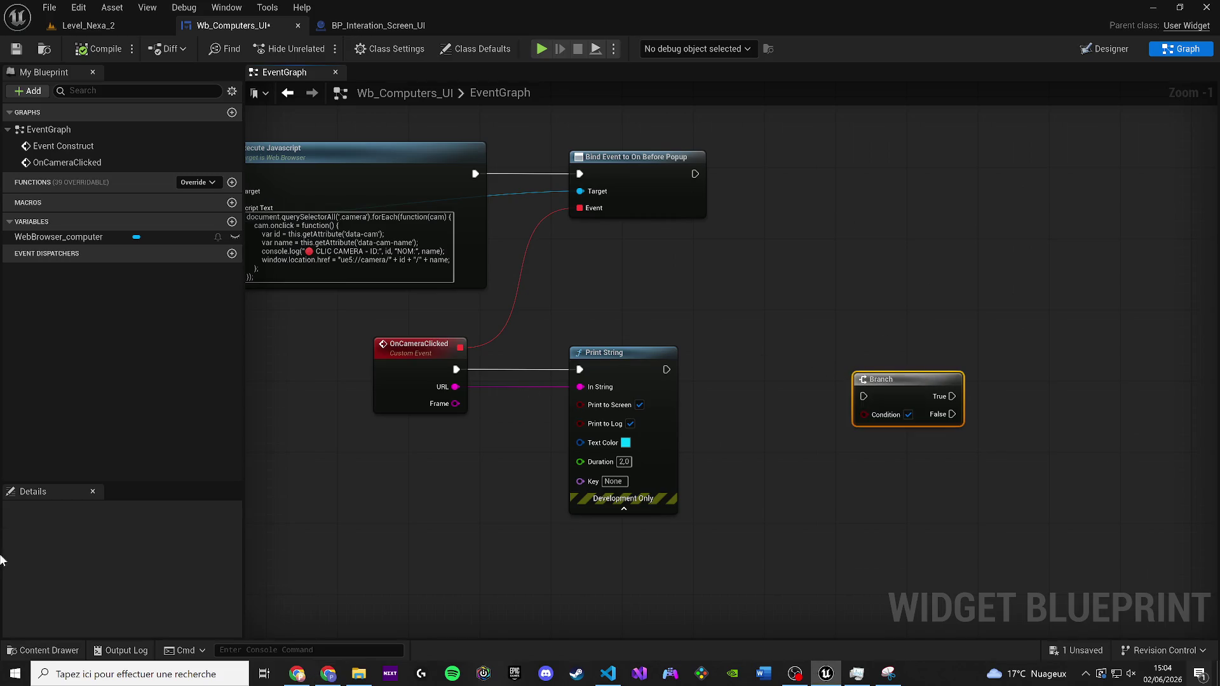
key(alt+Tab)
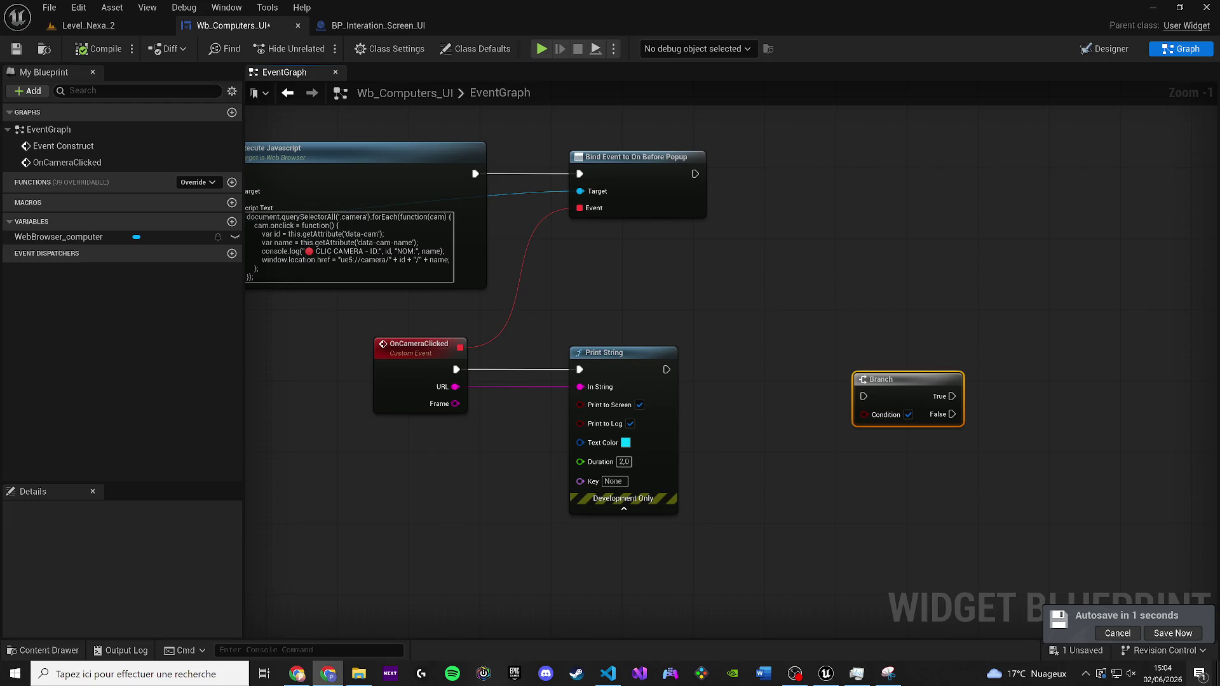
key(Delete)
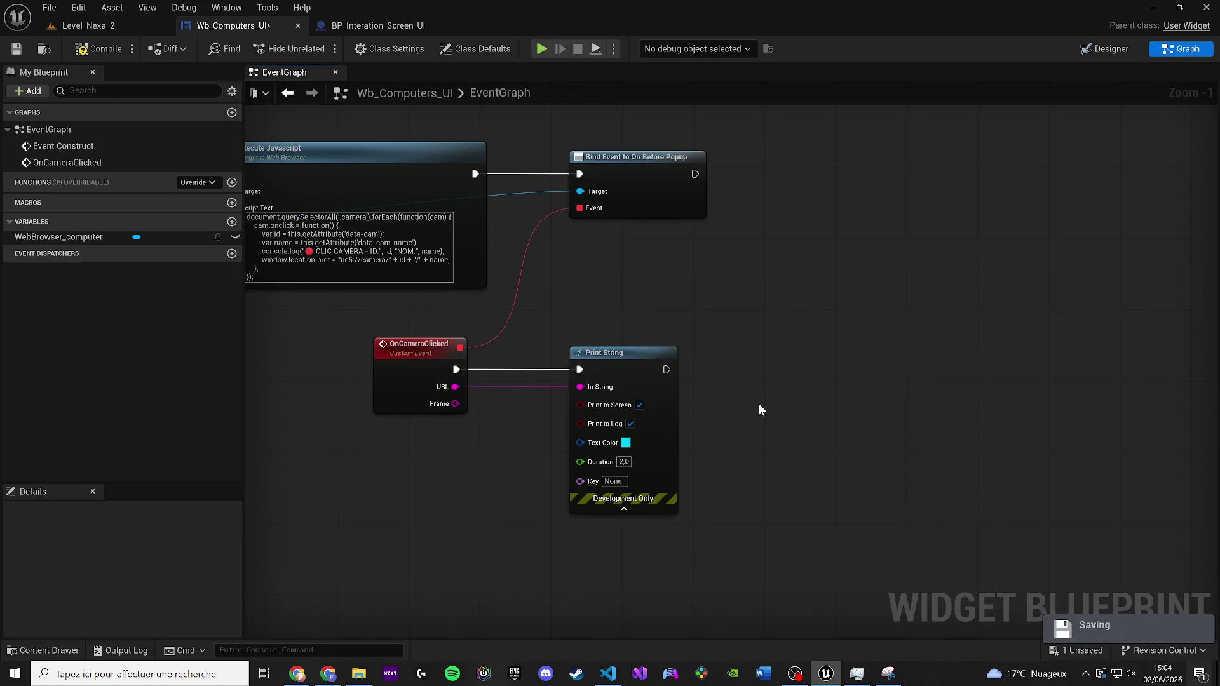
scroll(760, 406, down, 2)
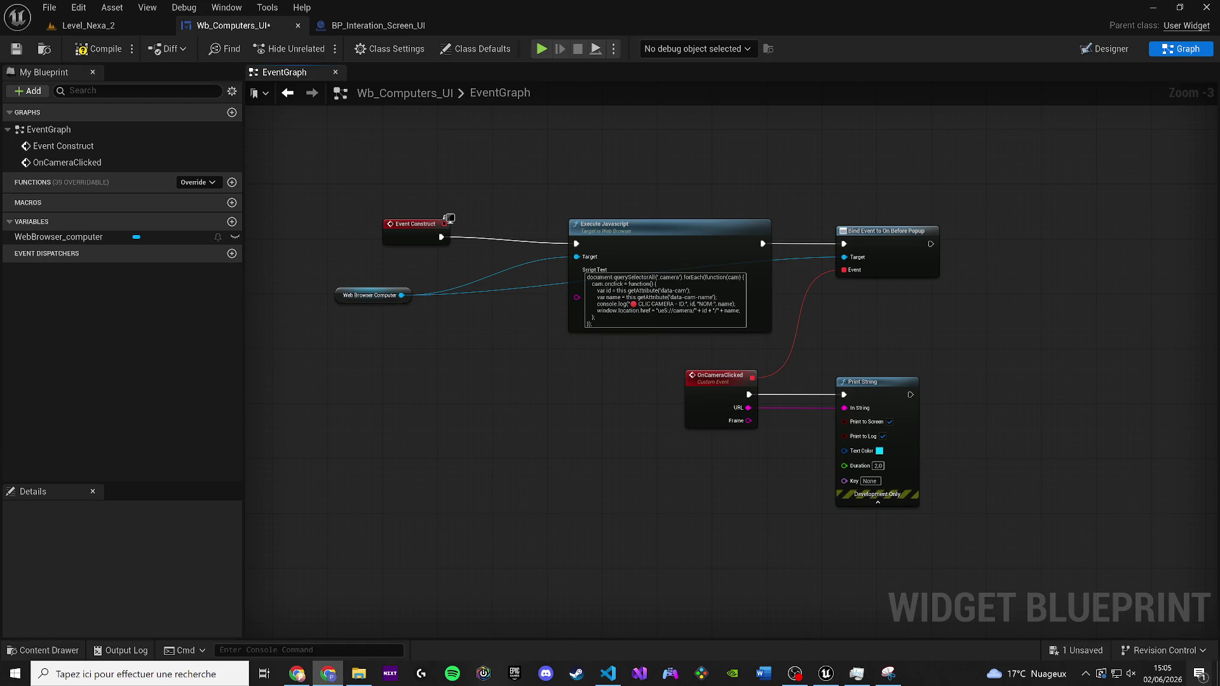
Paste back the Branch node and position it just below OnCameraClicked
key(ctrl+v)
mouse_move(588, 570)
mouse_down()
mouse_move(977, 440)
mouse_move(762, 467)
mouse_up()
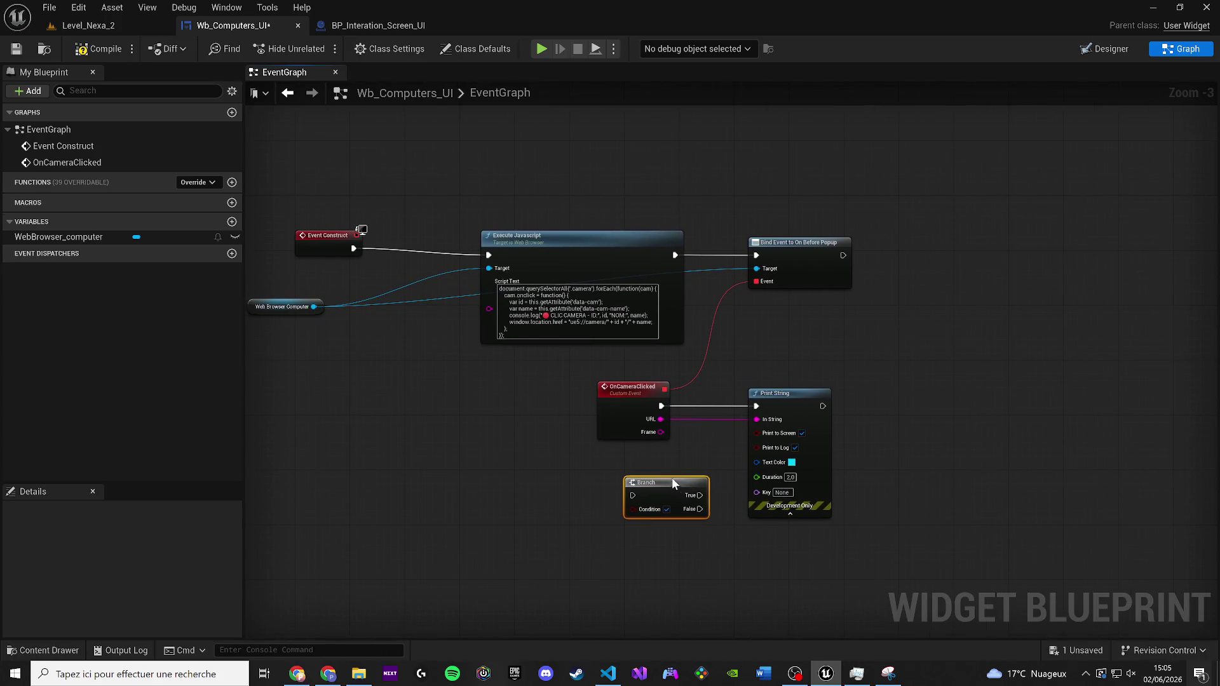
drag(672, 477, 651, 471)
Take a screen capture of the event graph area from the Windows notification panel
click(1199, 674)
click(1163, 643)
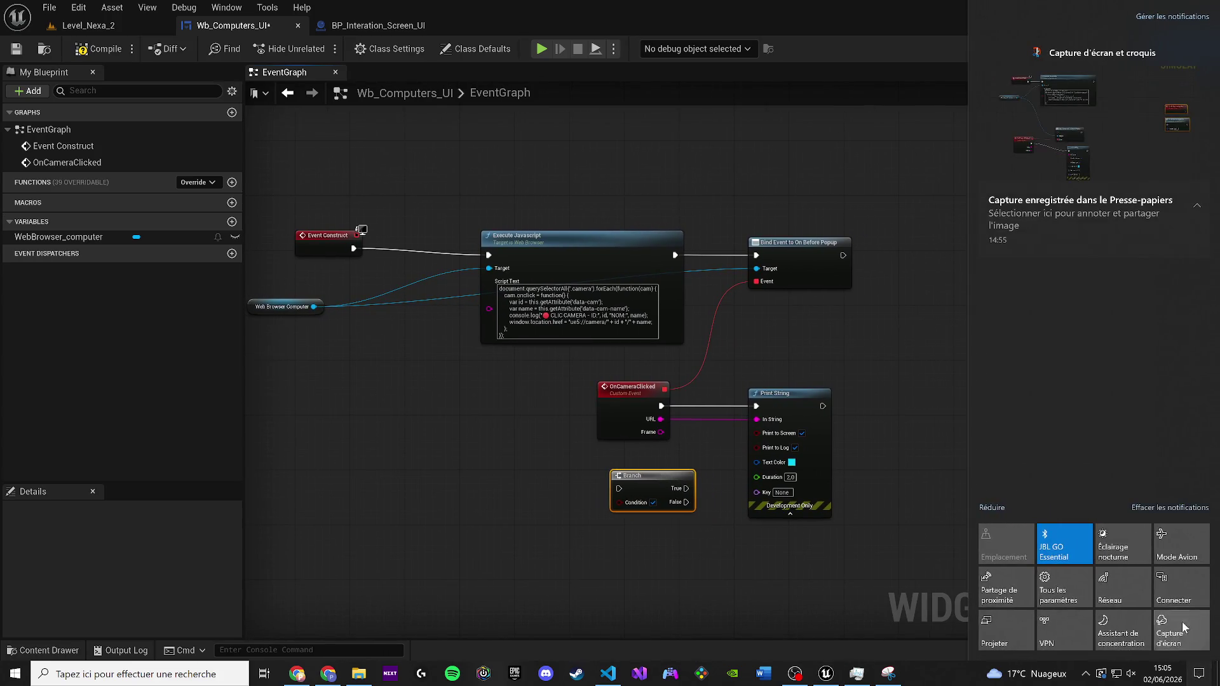
mouse_move(1006, 591)
mouse_down()
mouse_move(211, 158)
mouse_move(243, 160)
mouse_up()
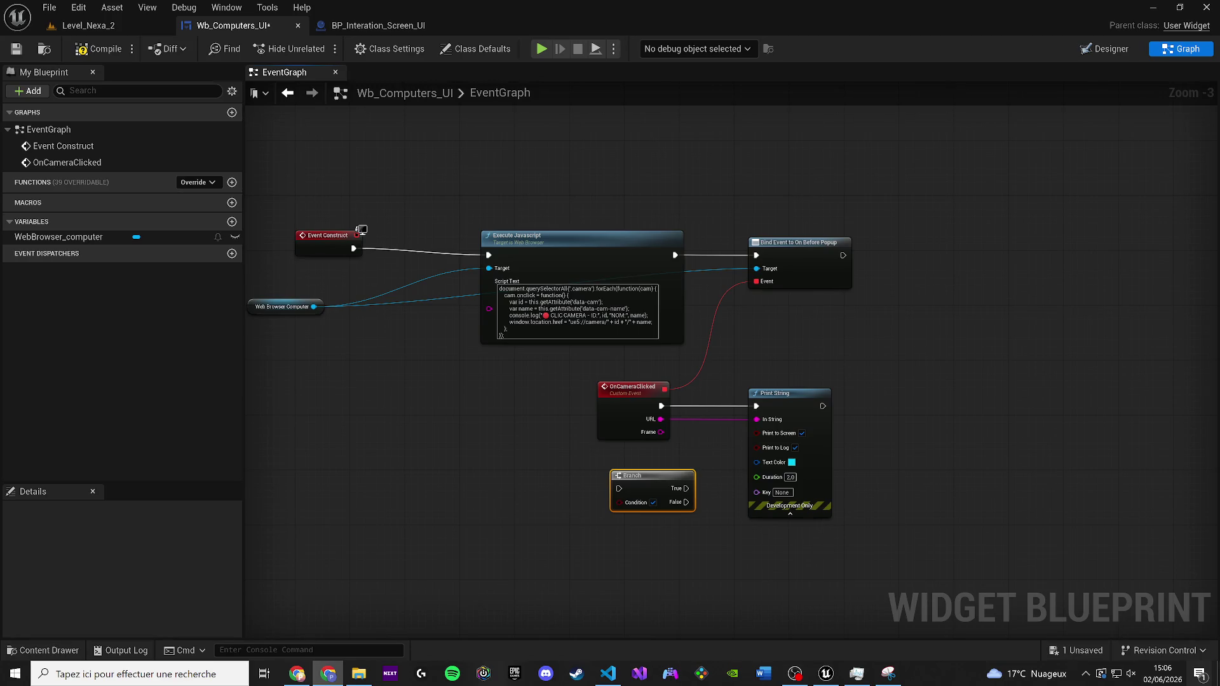
Search the action list for 'url', 'chang', 'VA' and 'Java', then disable context-sensitive filtering
right_click(446, 414)
text(url)
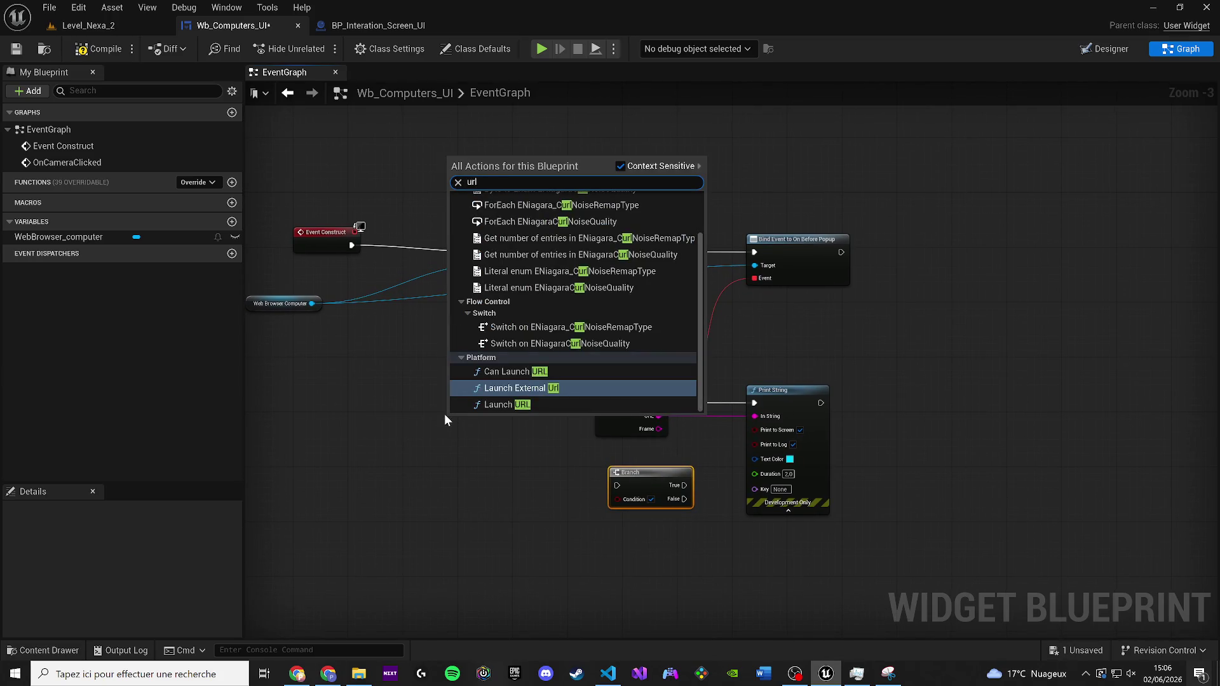
key(Down)
key(Up)
key(Up)
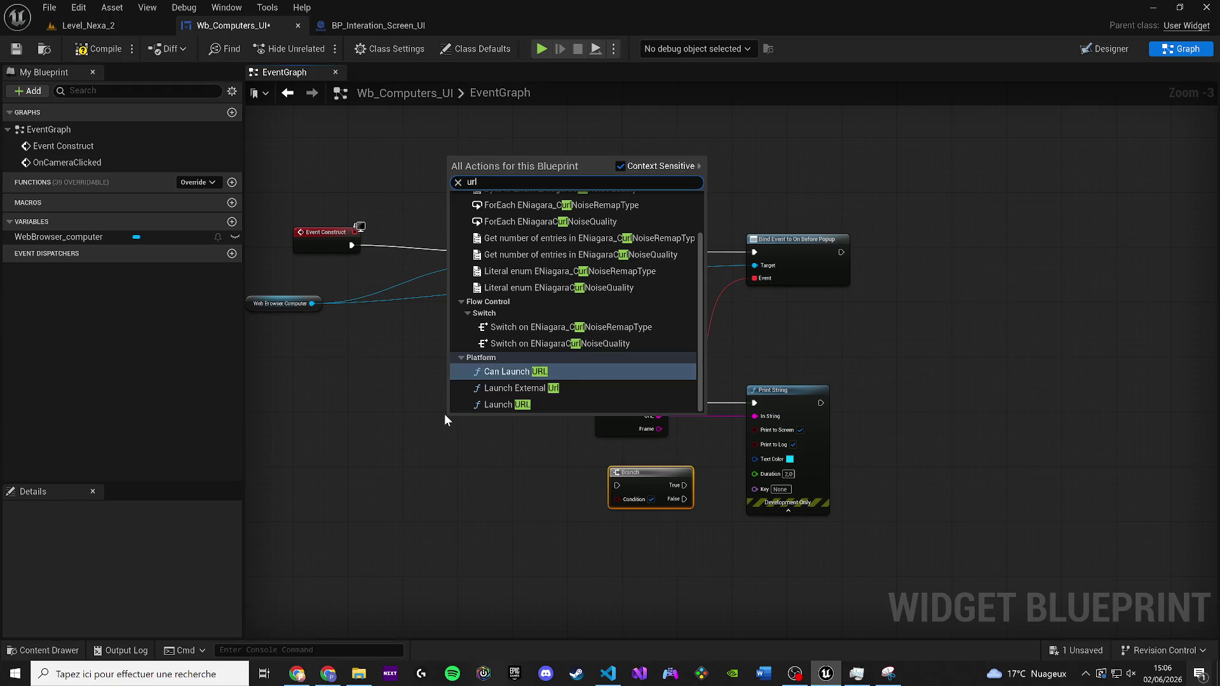
text( chang)
key(ctrl+a)
text(URL)
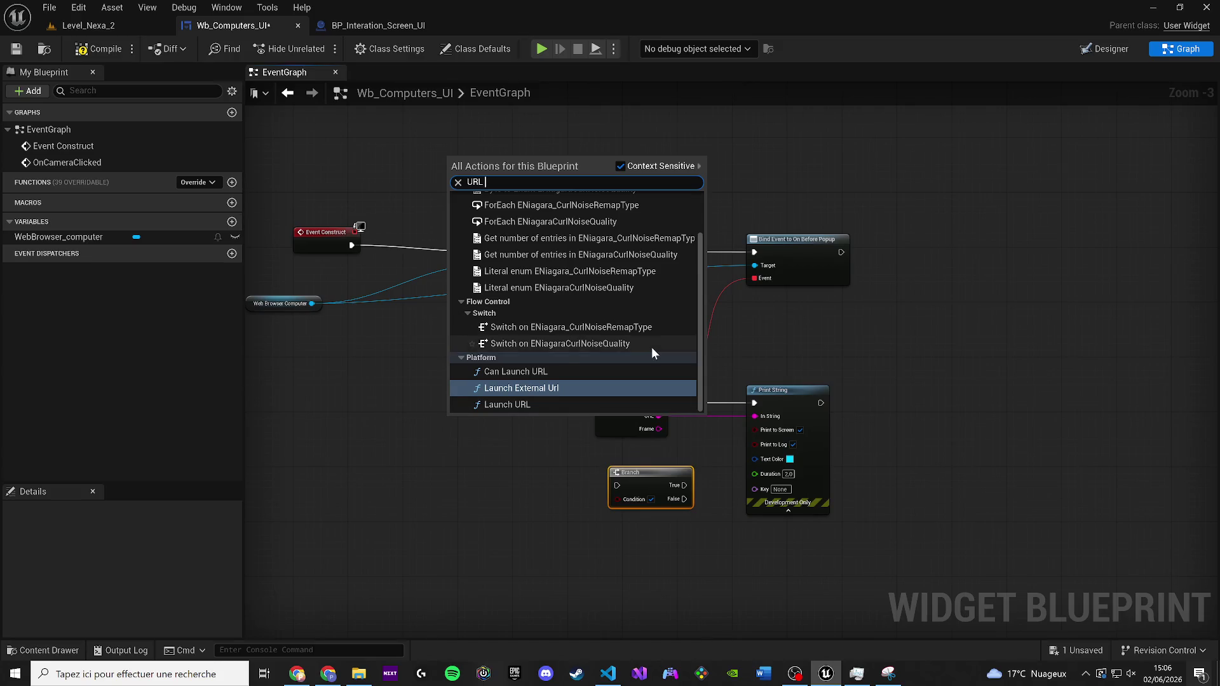
scroll(621, 319, up, 3)
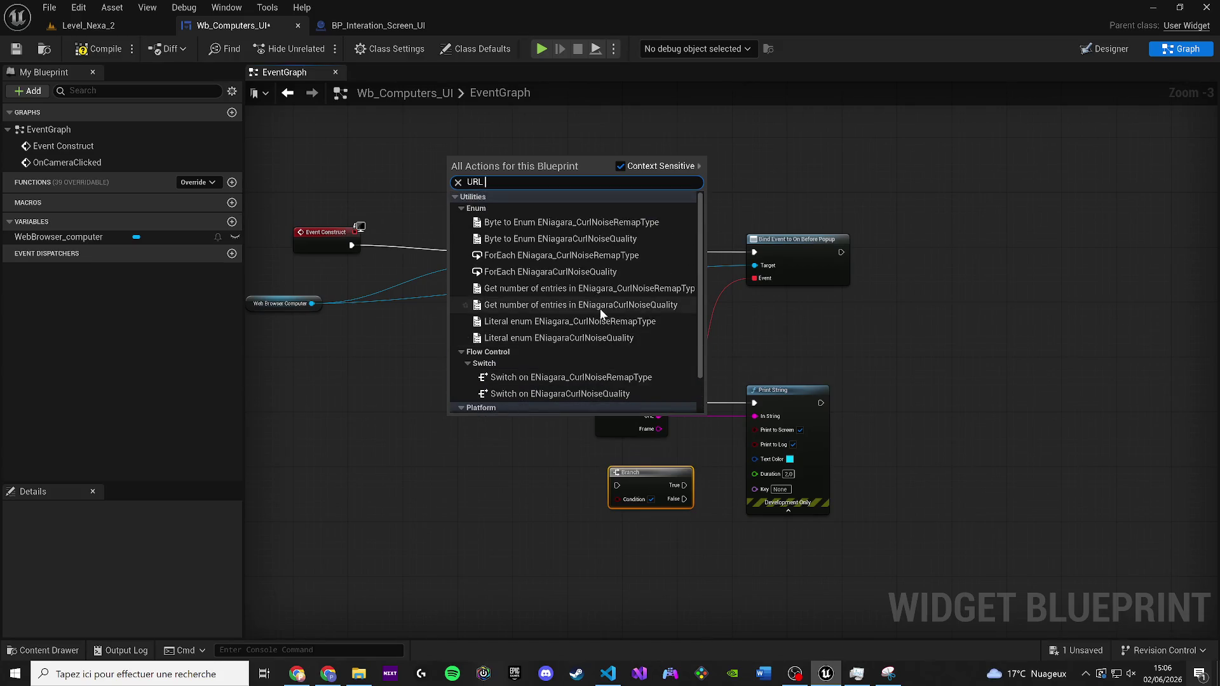
key(Escape)
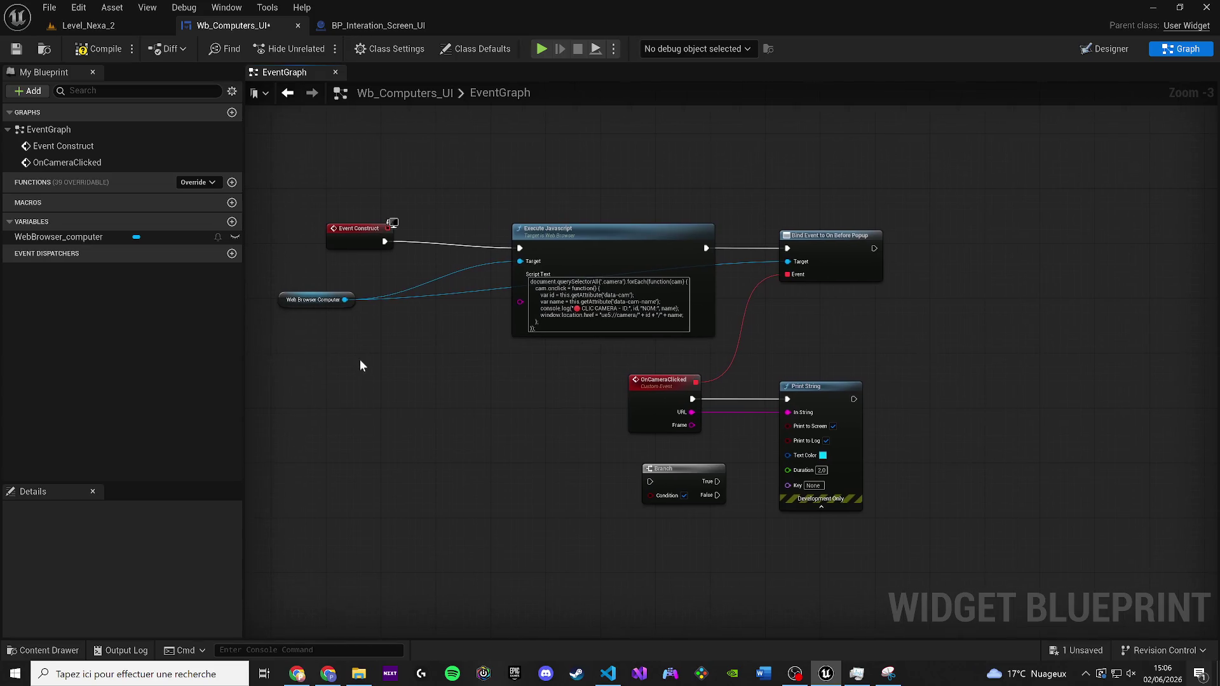
right_click(360, 359)
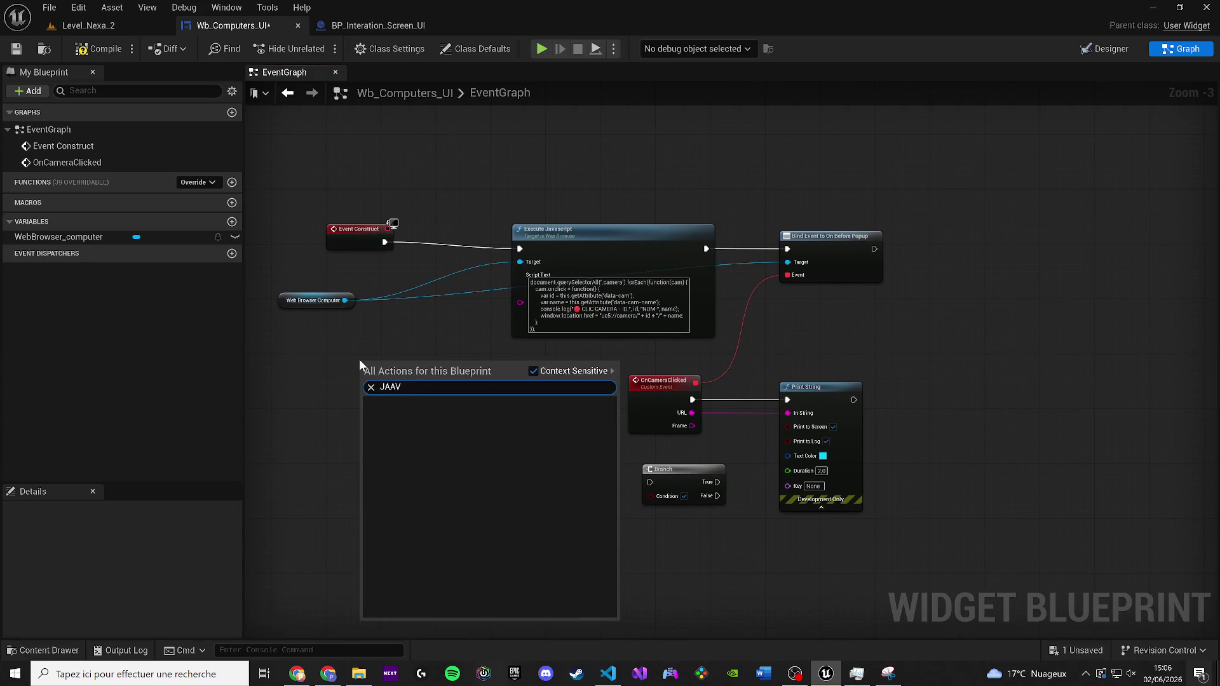
text(VA)
click(539, 356)
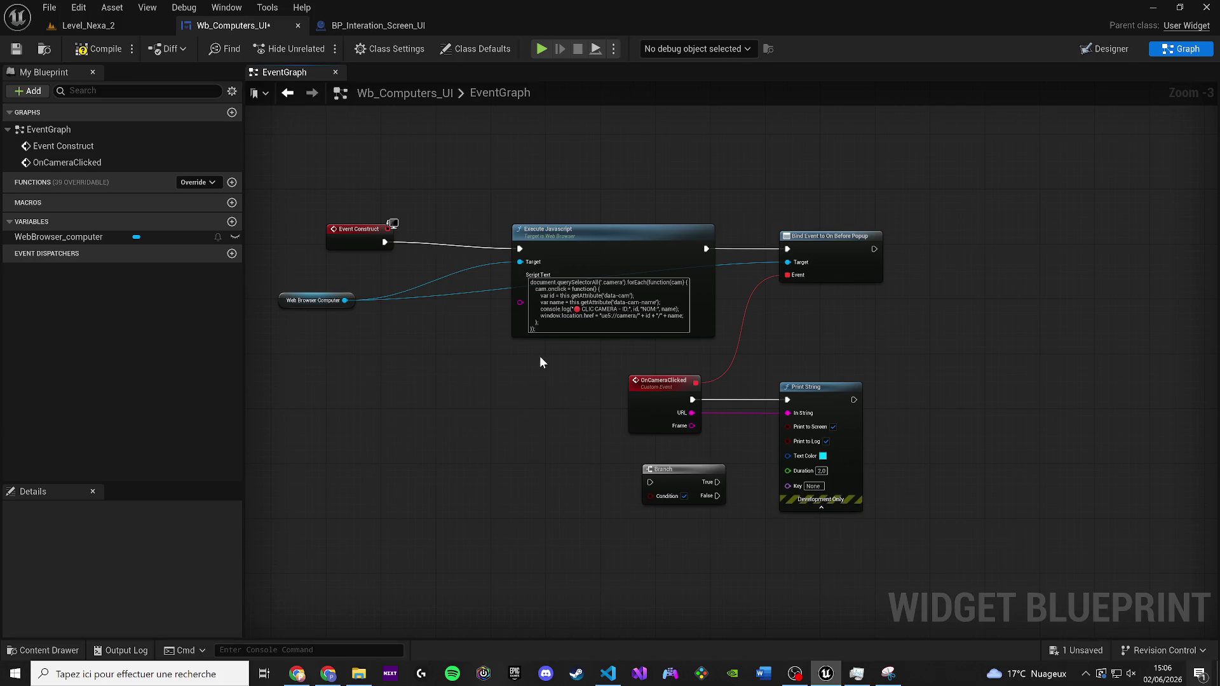
right_click(399, 387)
text(Java)
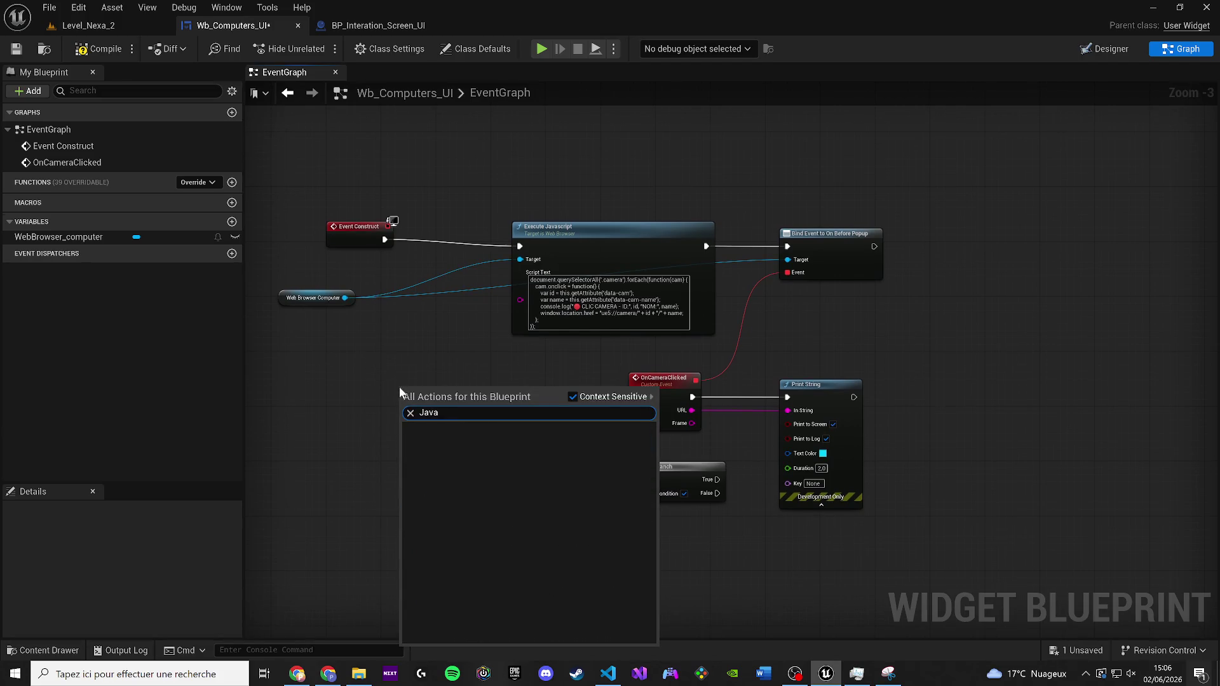
click(573, 396)
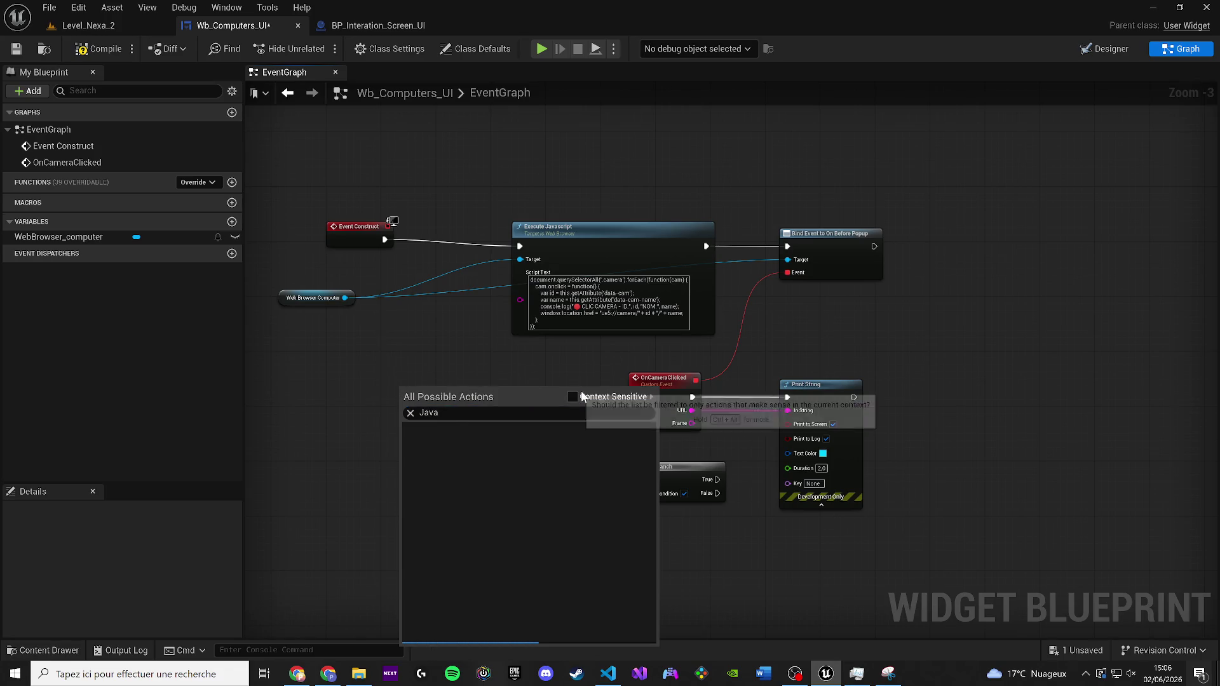
Search 'url', add Bind Event to On Url Changed, and move the node to the right
right_click(390, 402)
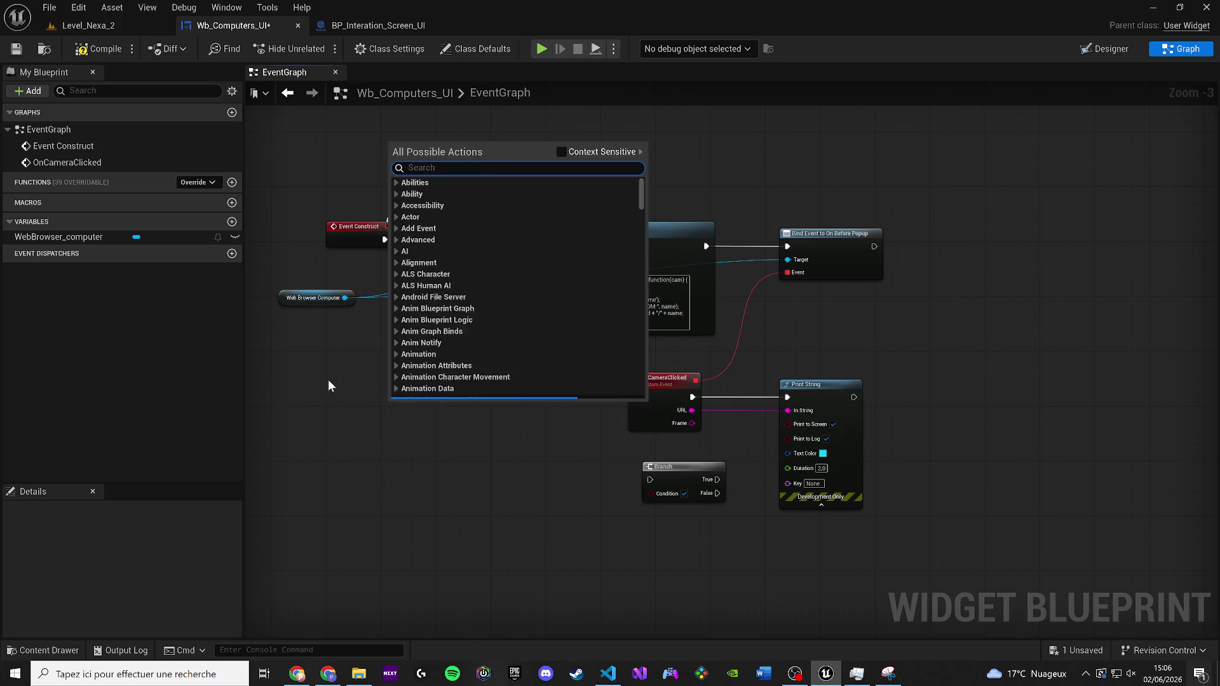
text(url)
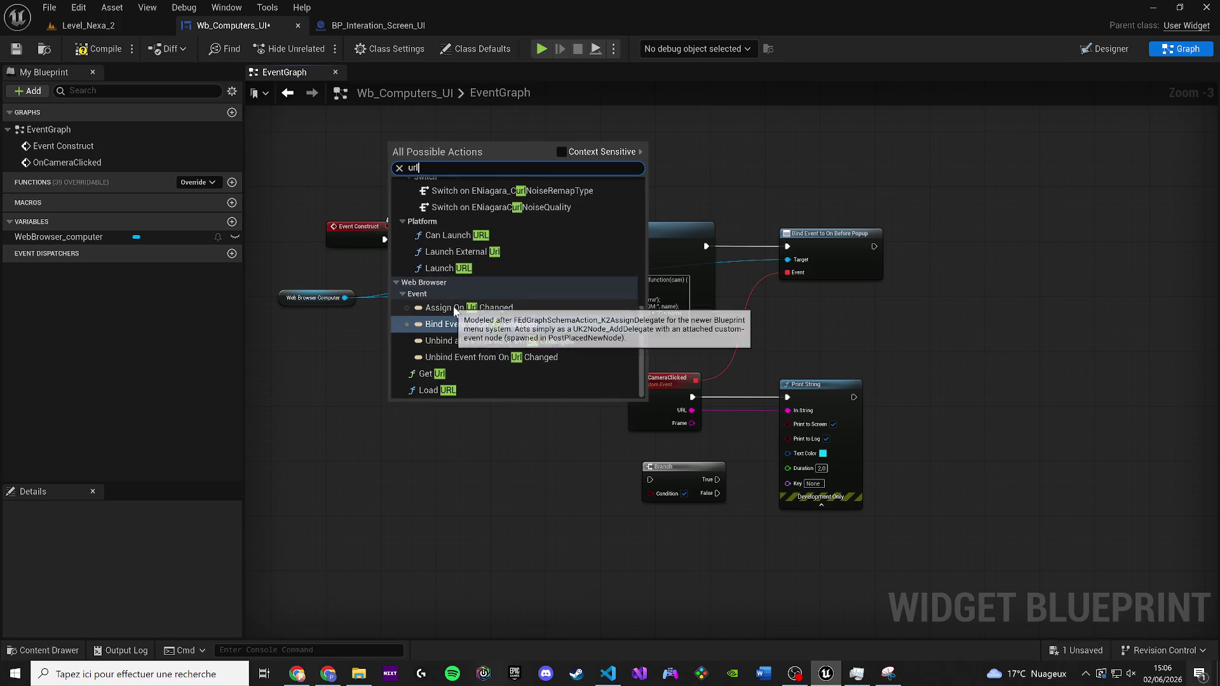
scroll(495, 328, up, 4)
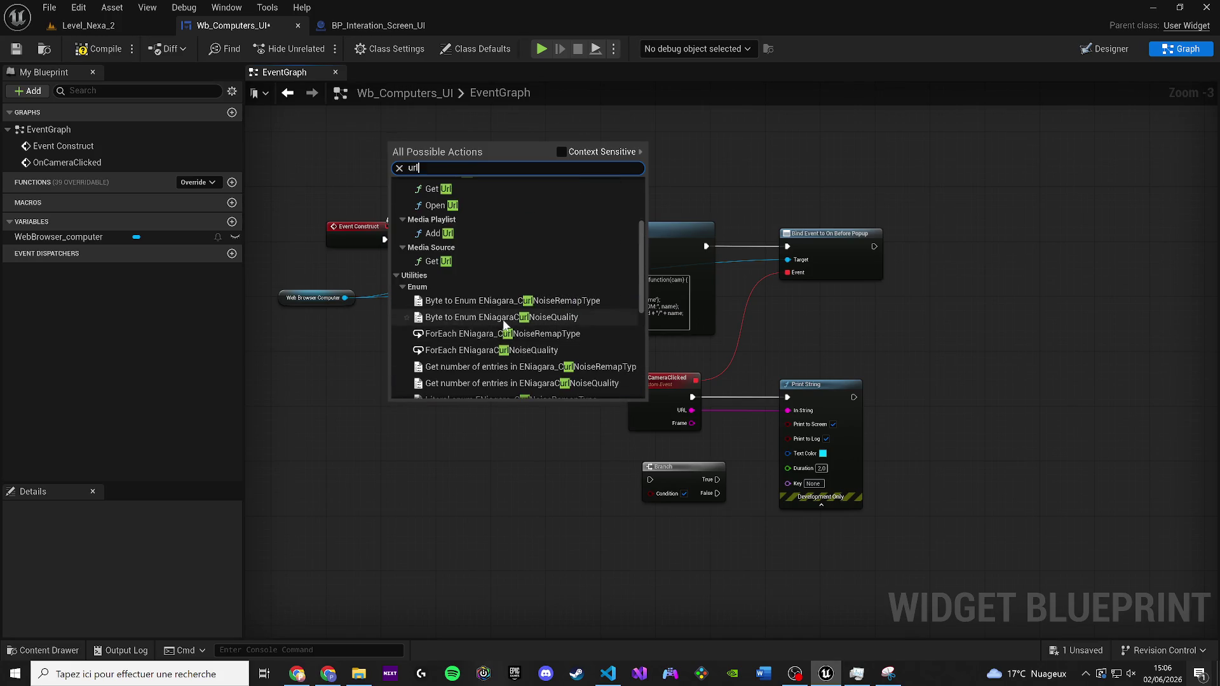
scroll(483, 359, down, 7)
click(501, 326)
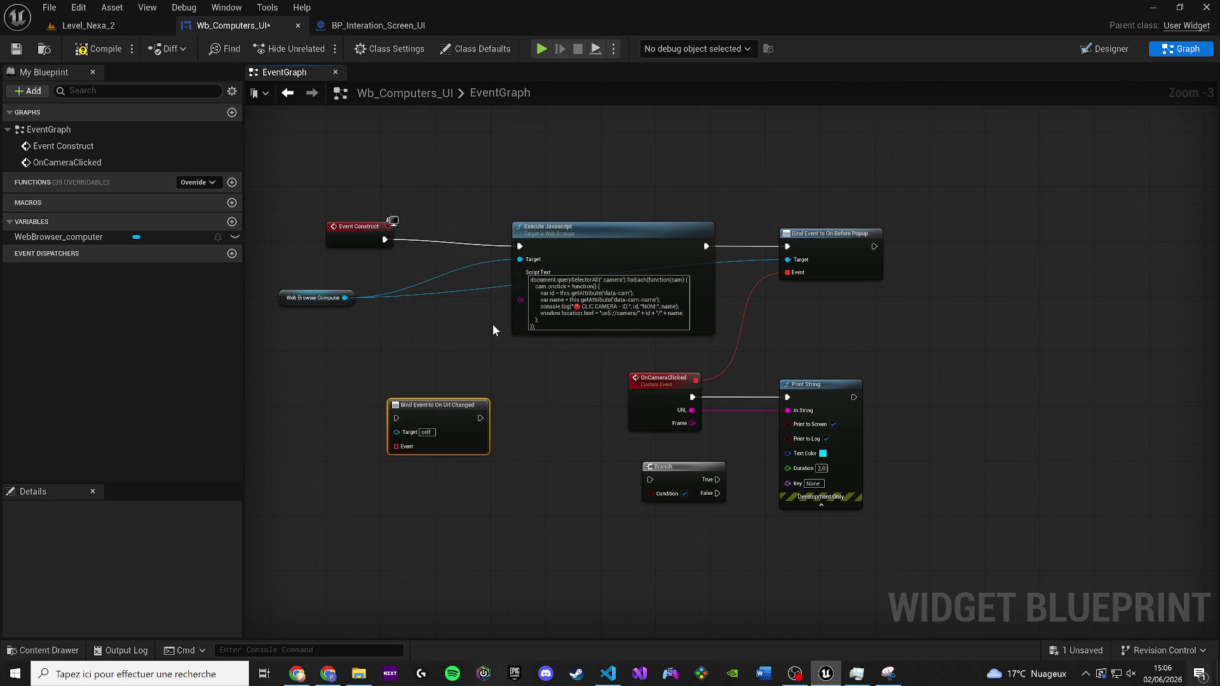
scroll(493, 324, up, 3)
mouse_move(429, 444)
mouse_down()
mouse_move(836, 332)
mouse_move(1016, 318)
mouse_move(511, 277)
mouse_move(925, 320)
mouse_move(950, 335)
mouse_up()
scroll(487, 422, down, 1)
scroll(1015, 318, down, 11)
scroll(1015, 318, up, 12)
scroll(1015, 317, down, 2)
click(432, 255)
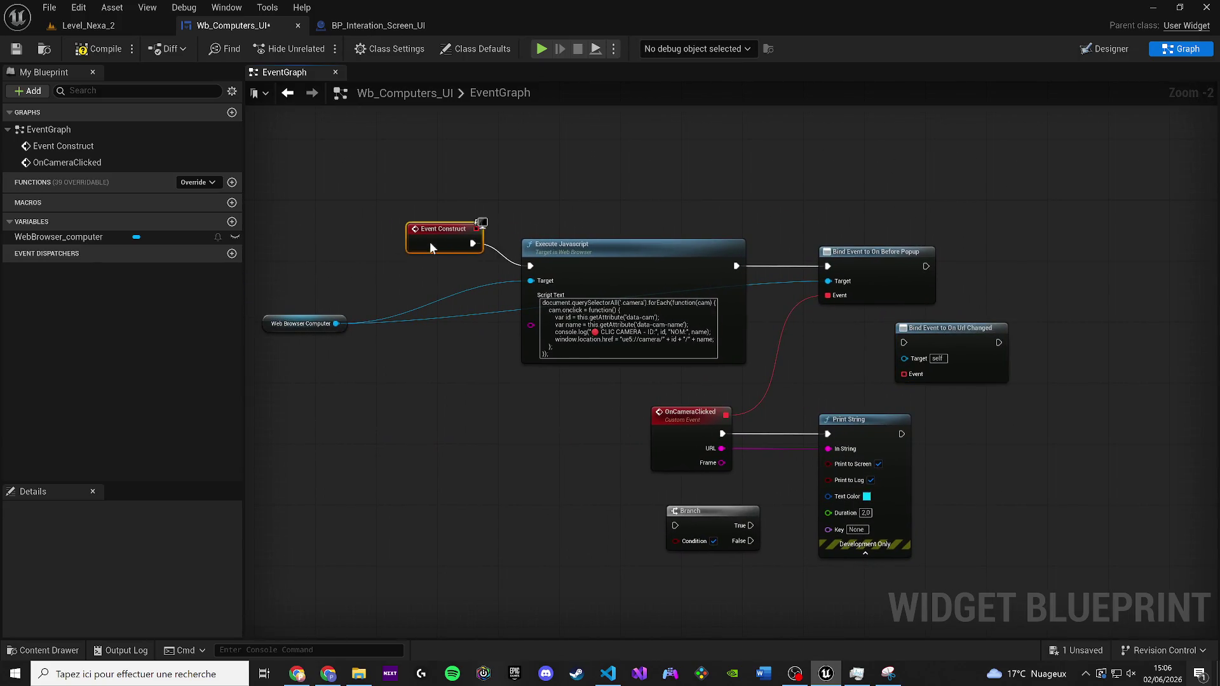
Nudge Event Construct, save Wb_Computers_UI, and start a new Snipping Tool capture of the graph
drag(421, 263, 418, 262)
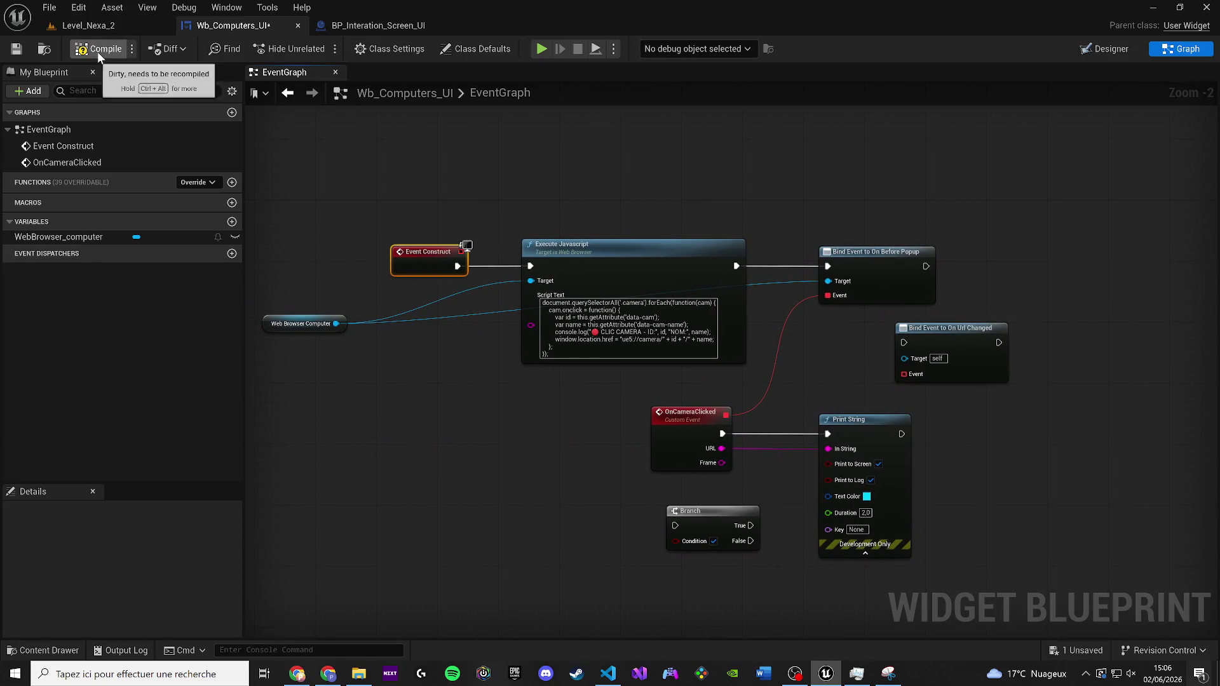
click(9, 53)
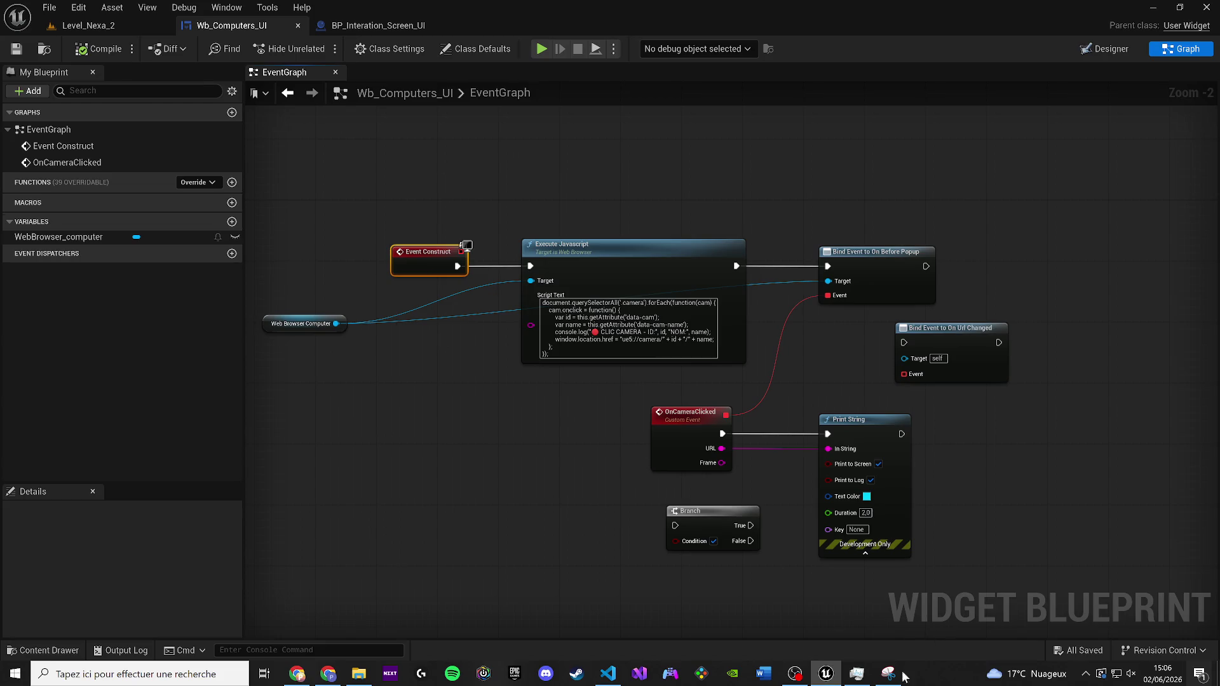
click(889, 675)
key(ctrl+n)
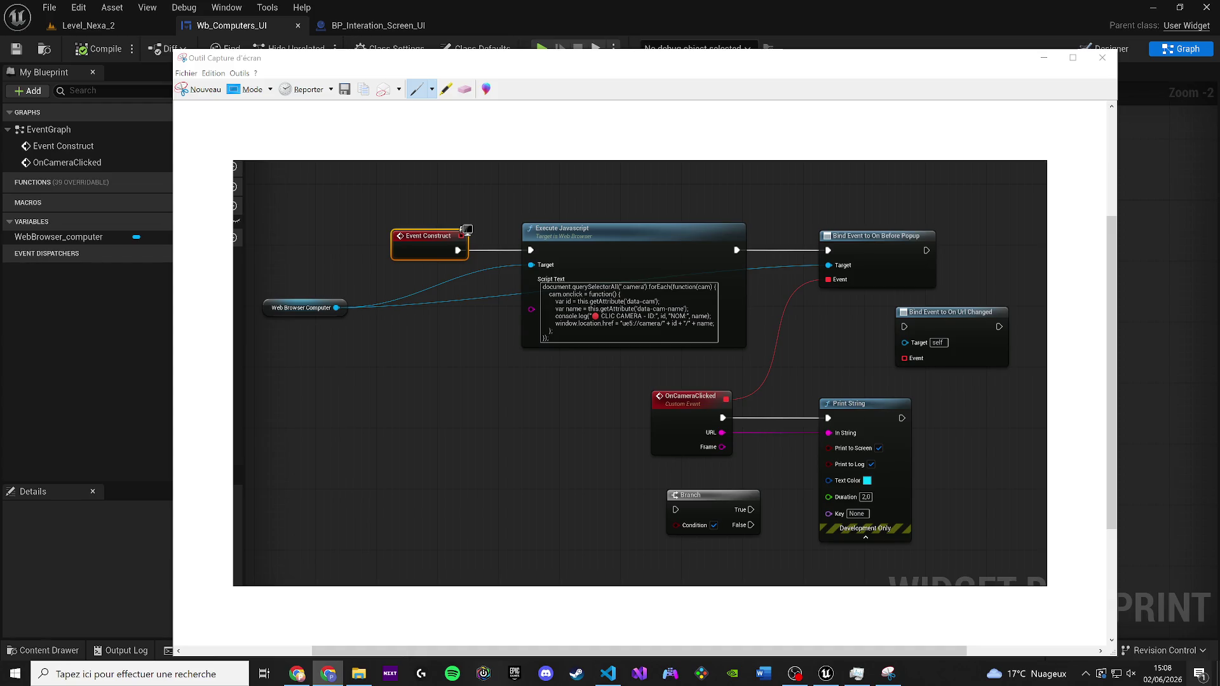
Close the Snipping Tool window to reveal Wb_Computers_UI's event graph again
click(1102, 57)
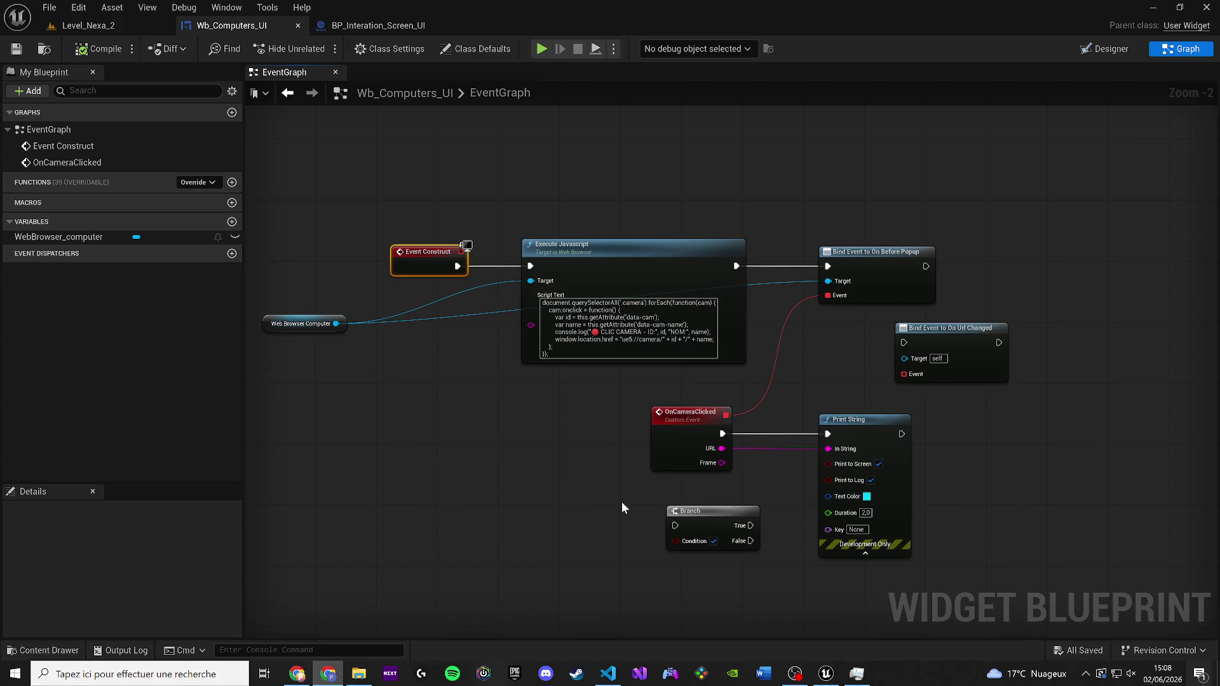
scroll(791, 355, down, 1)
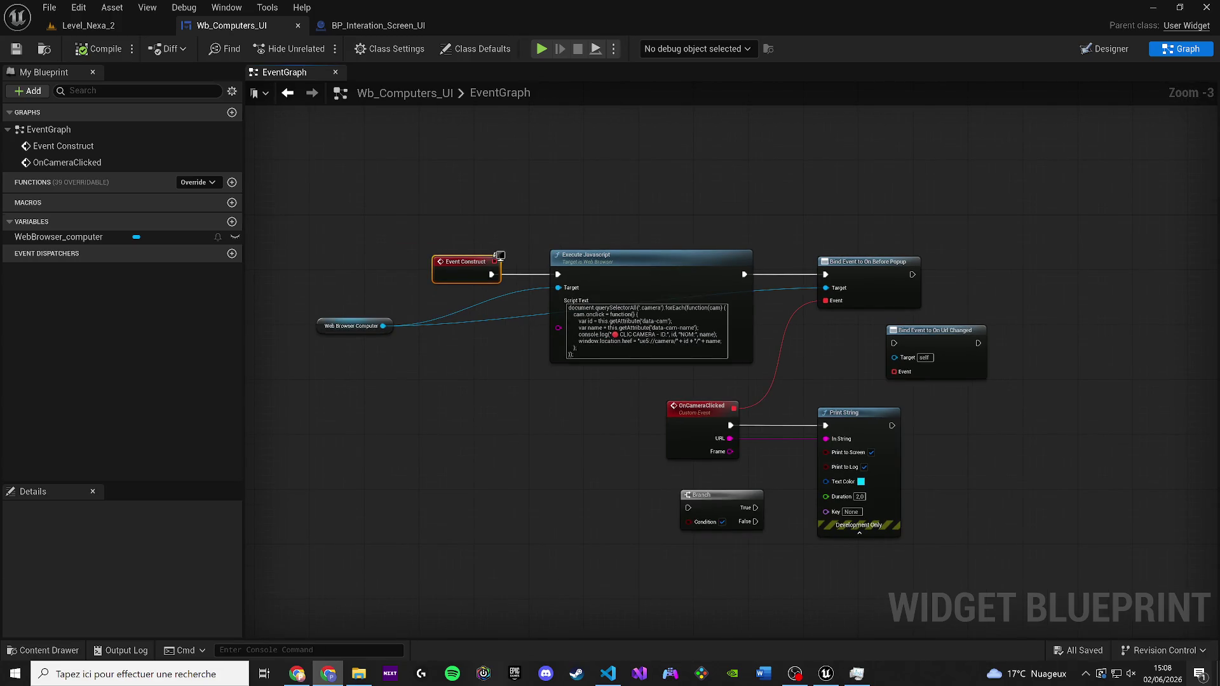
scroll(504, 344, up, 2)
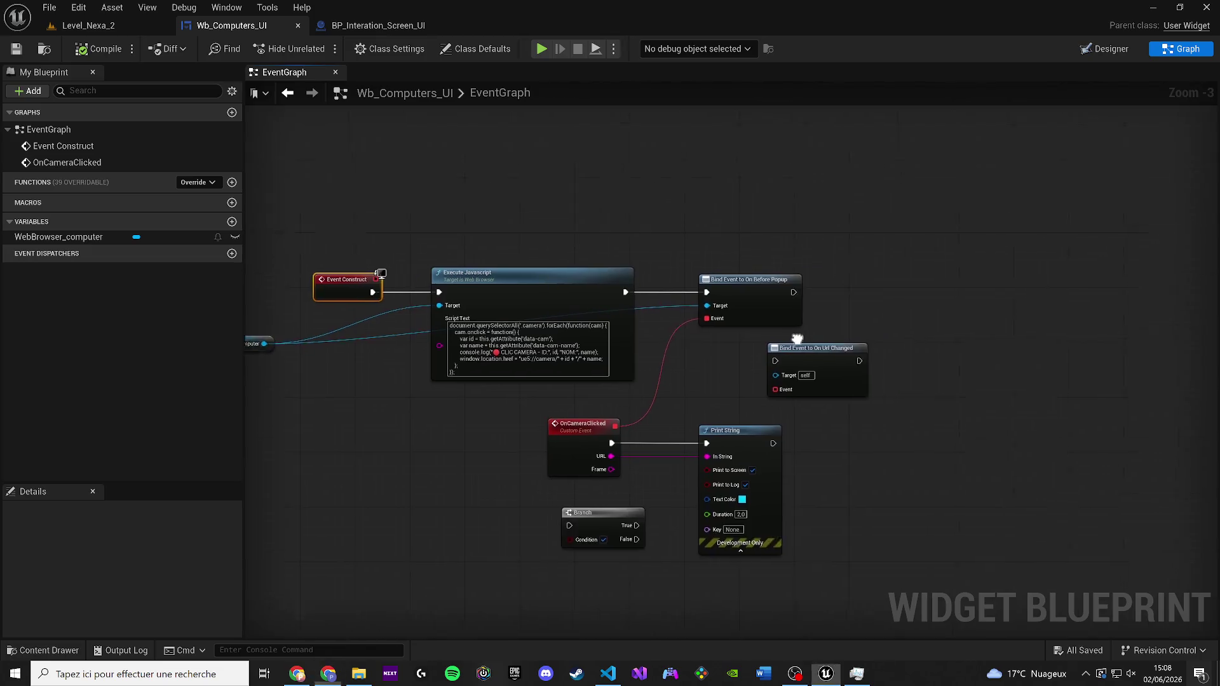
right_click(504, 344)
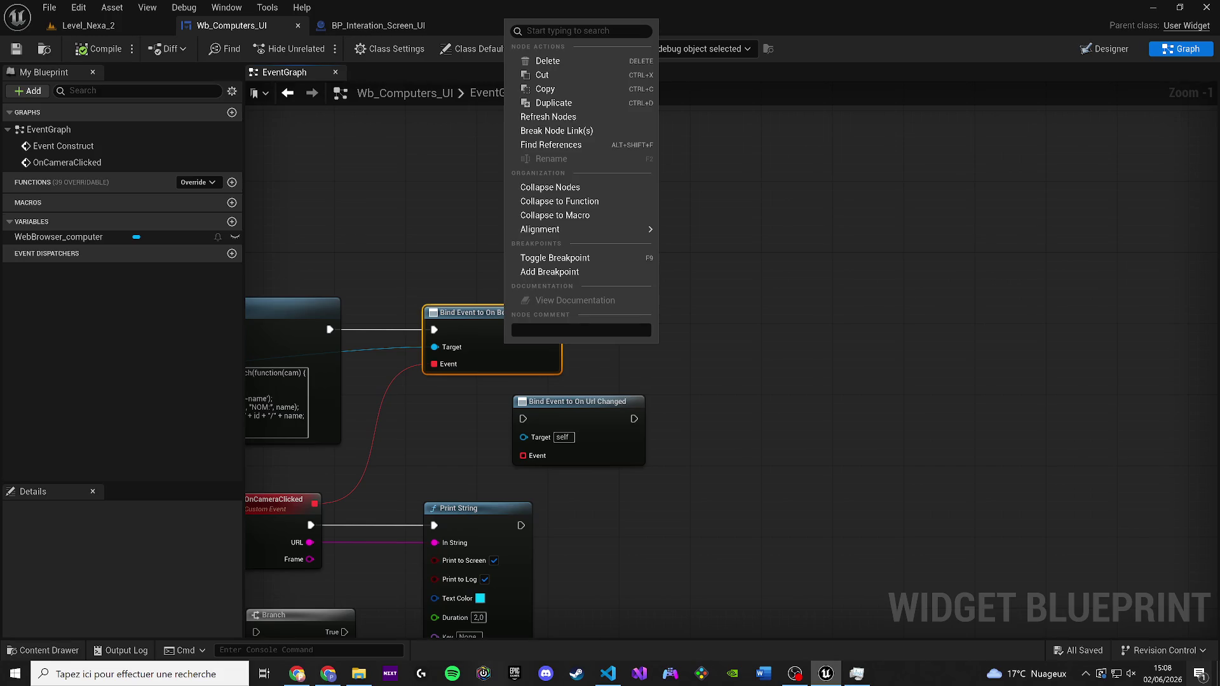
key(Escape)
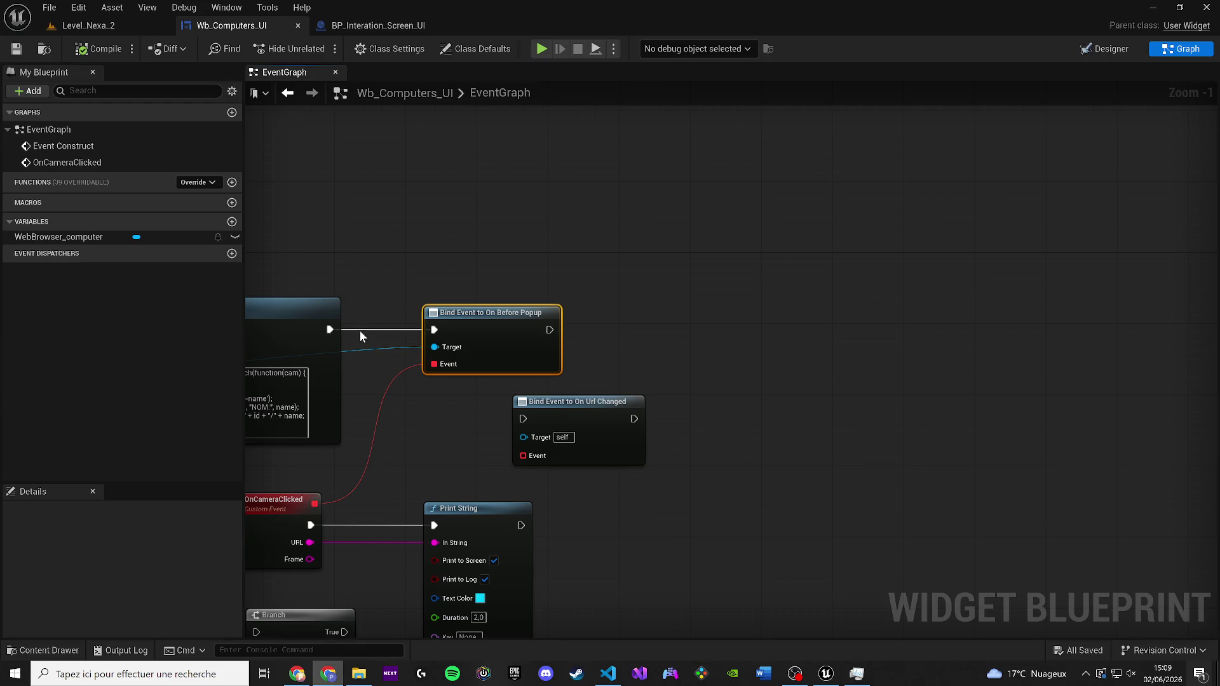
scroll(359, 330, up, 1)
scroll(761, 326, down, 2)
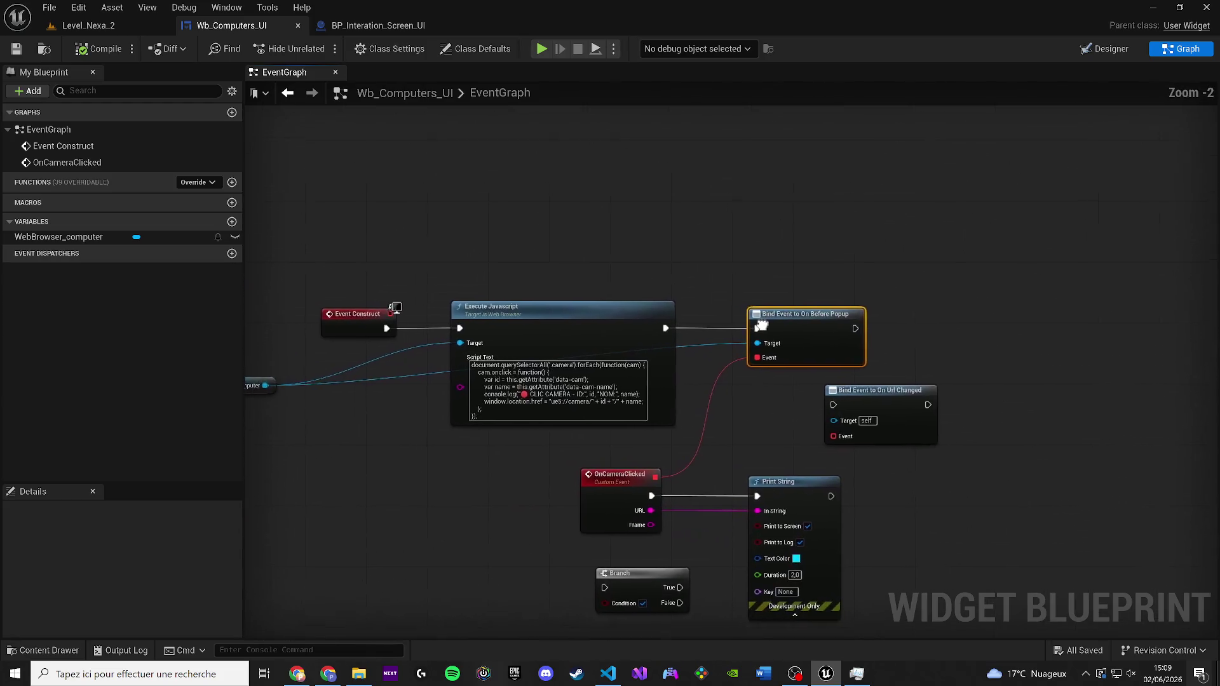
scroll(737, 340, down, 1)
scroll(521, 343, up, 2)
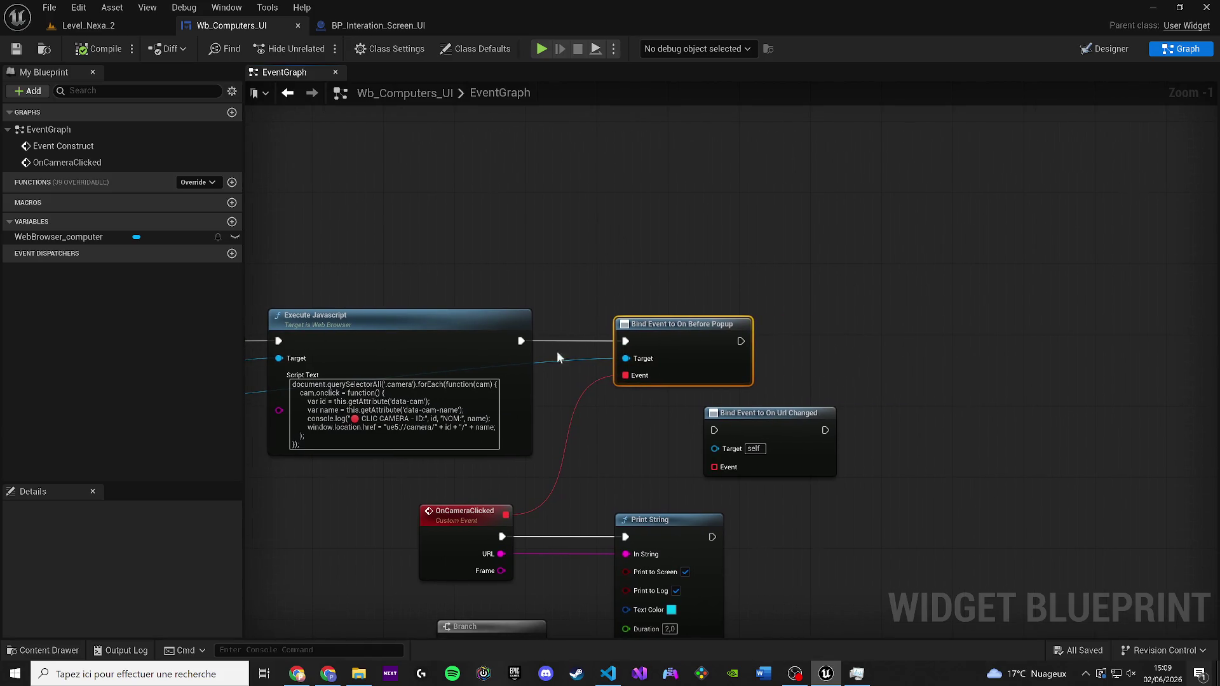
Delete the On Before Popup binding and add Bind Event to On Url Changed from WebBrowser_computer
drag(676, 354, 746, 293)
key(Delete)
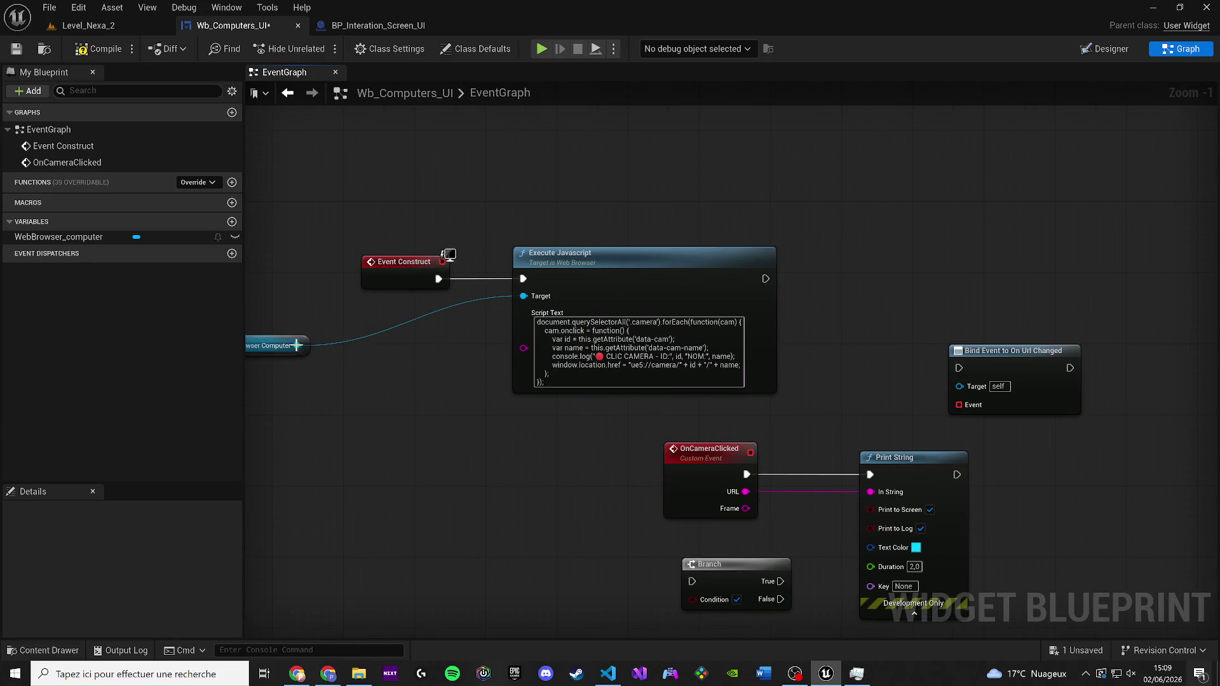
drag(297, 346, 961, 217)
text(bind on )
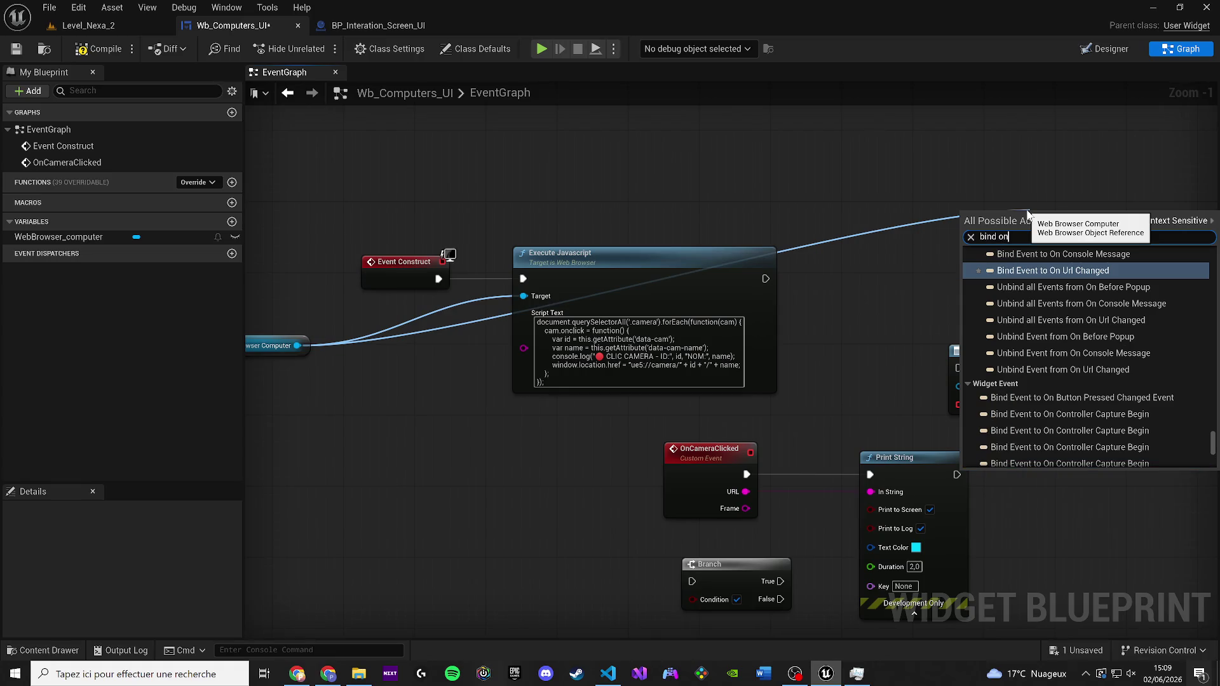
text(url)
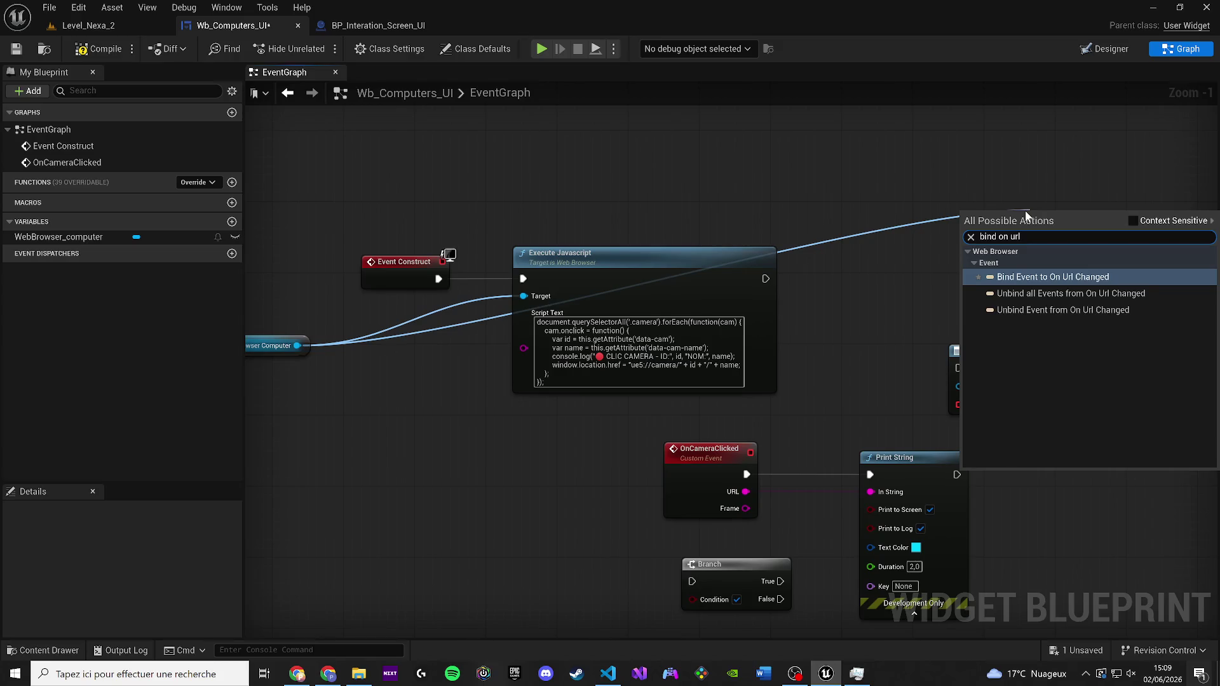
key(Return)
drag(1024, 211, 885, 274)
Wire Execute Javascript's execution output into the On Url Changed binding node
drag(764, 278, 845, 282)
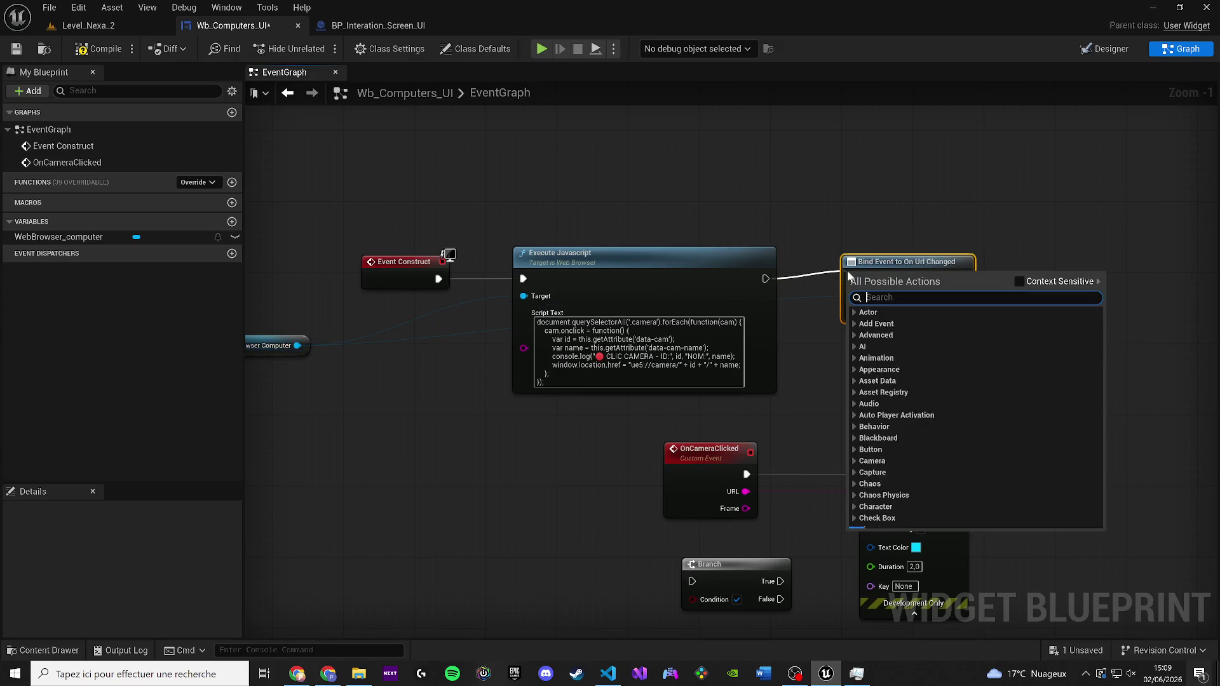
key(Escape)
mouse_move(766, 278)
mouse_down()
mouse_move(851, 278)
mouse_move(861, 318)
mouse_up()
drag(764, 441, 752, 458)
mouse_move(588, 429)
mouse_down()
mouse_move(396, 397)
mouse_move(242, 395)
mouse_up()
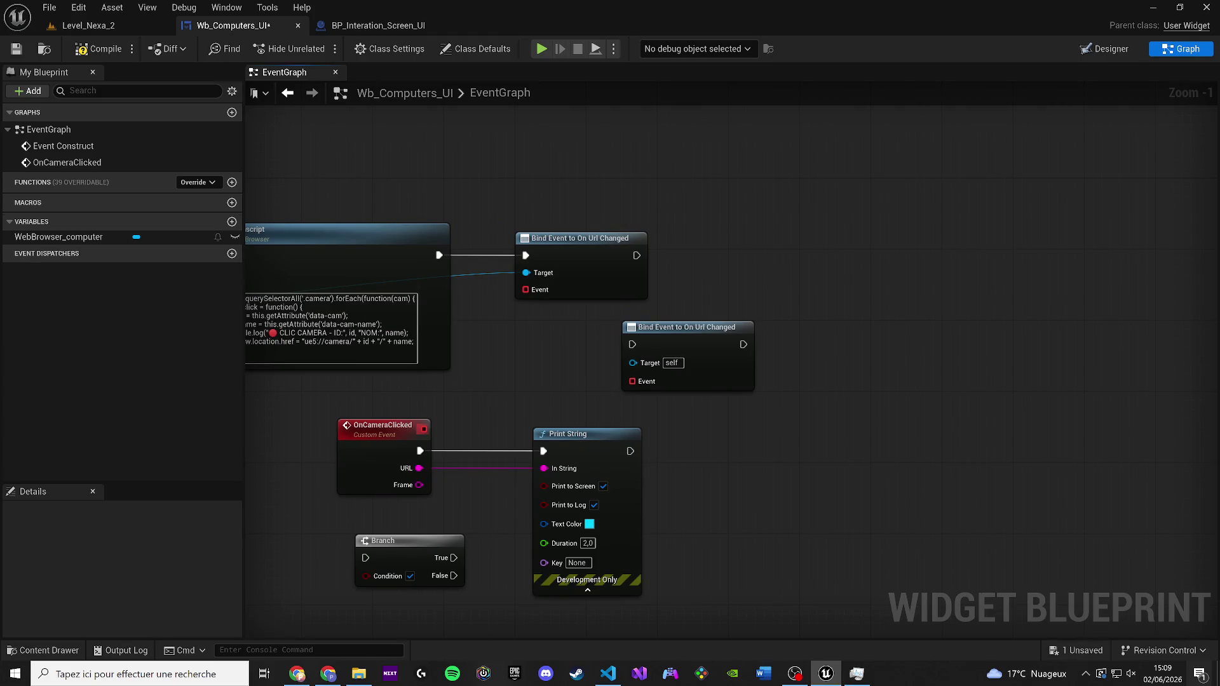
Add a Custom Event on the binding's Event pin and name it CAMERA CLICKED
mouse_move(528, 289)
mouse_down()
mouse_move(410, 446)
mouse_move(423, 427)
mouse_move(968, 291)
mouse_move(902, 276)
mouse_up()
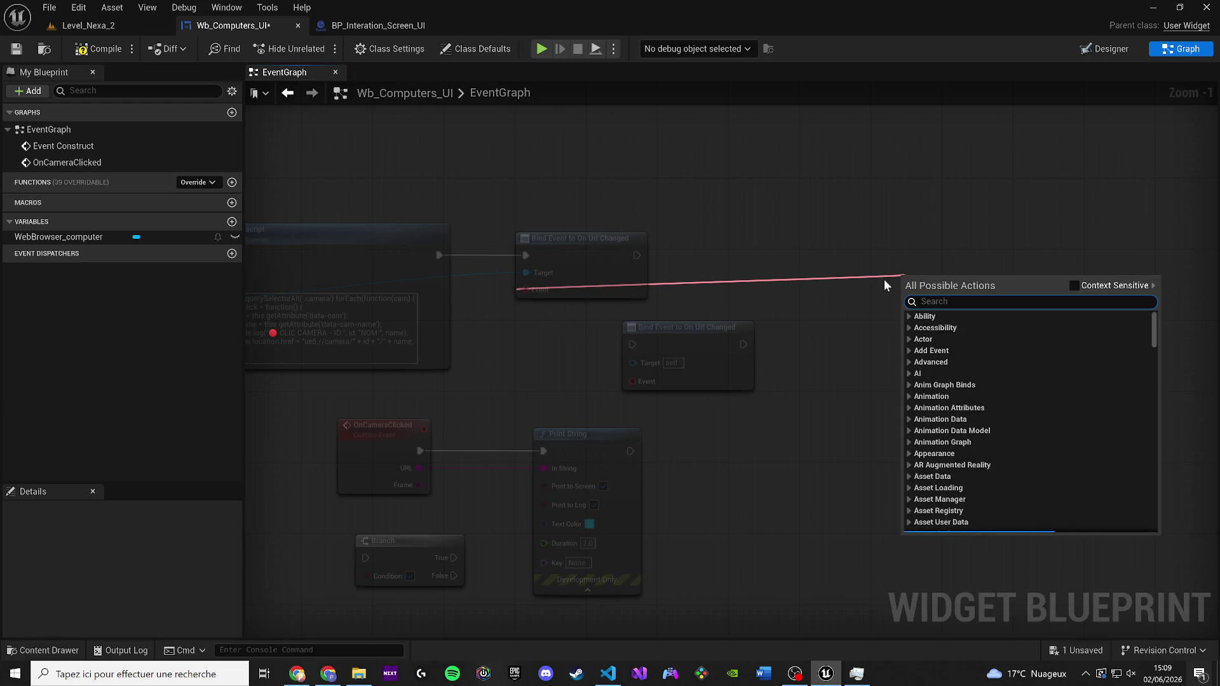
text(custom)
key(Return)
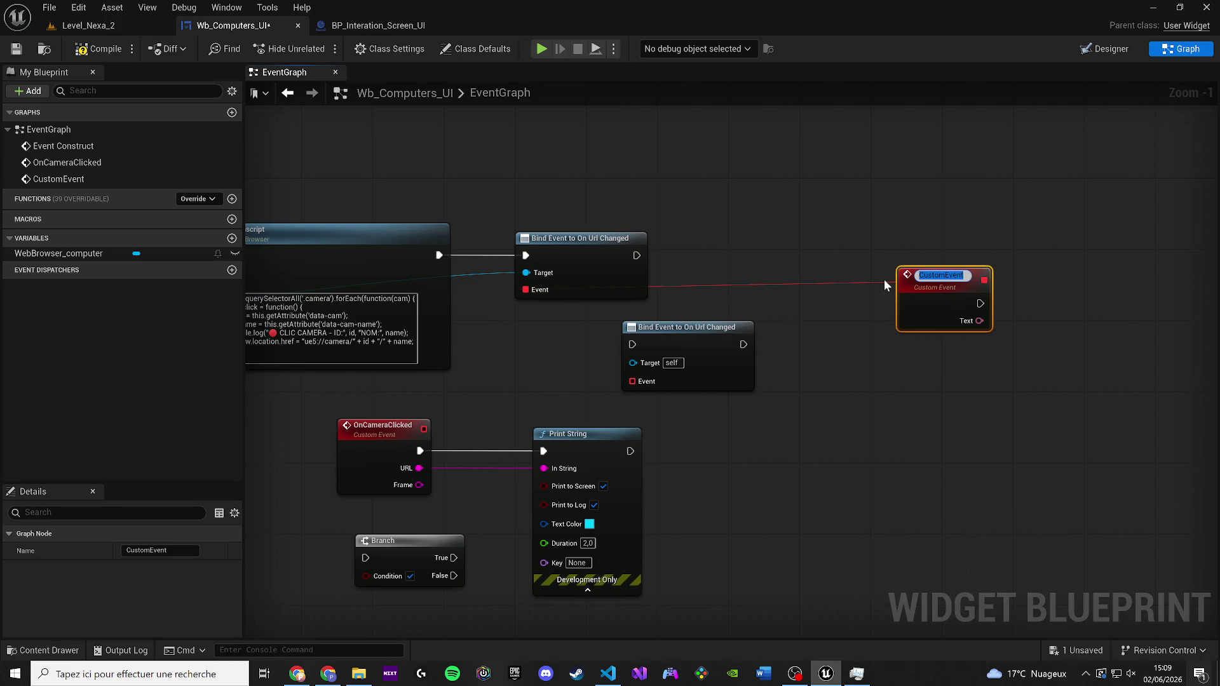
text(CAMERA CLICKED)
Confirm the CAMERA CLICKED name, delete the old OnCameraClicked event, and reposition the new event
key(Return)
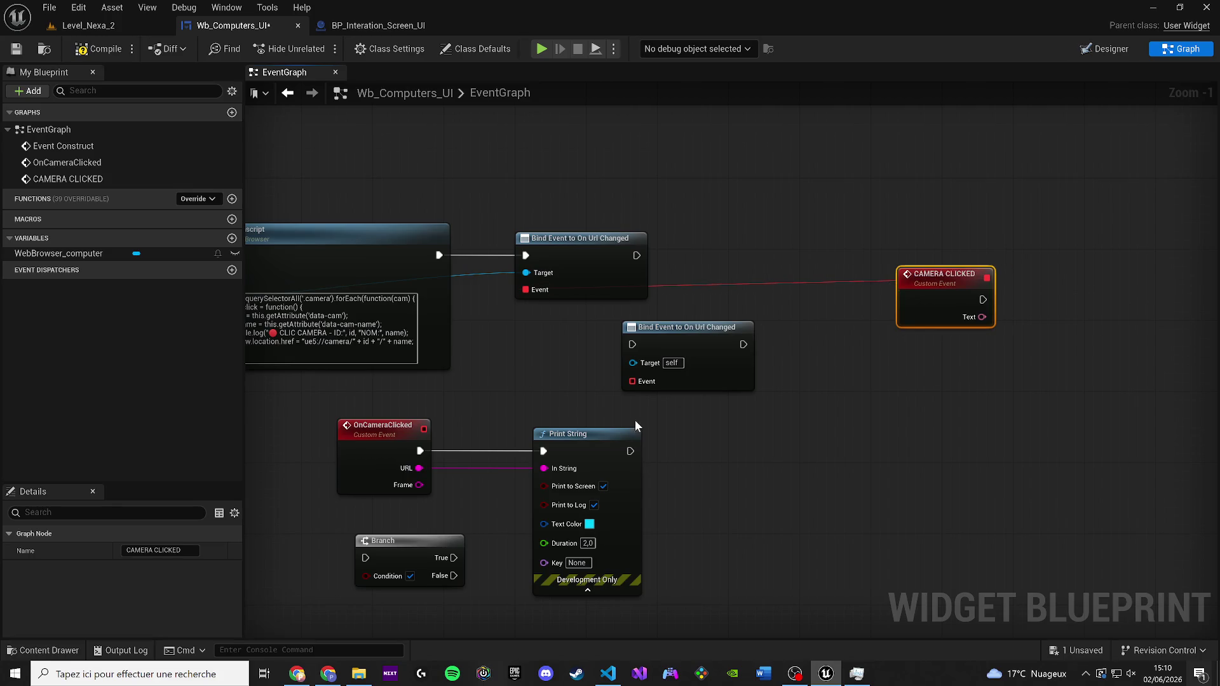
click(367, 434)
key(Delete)
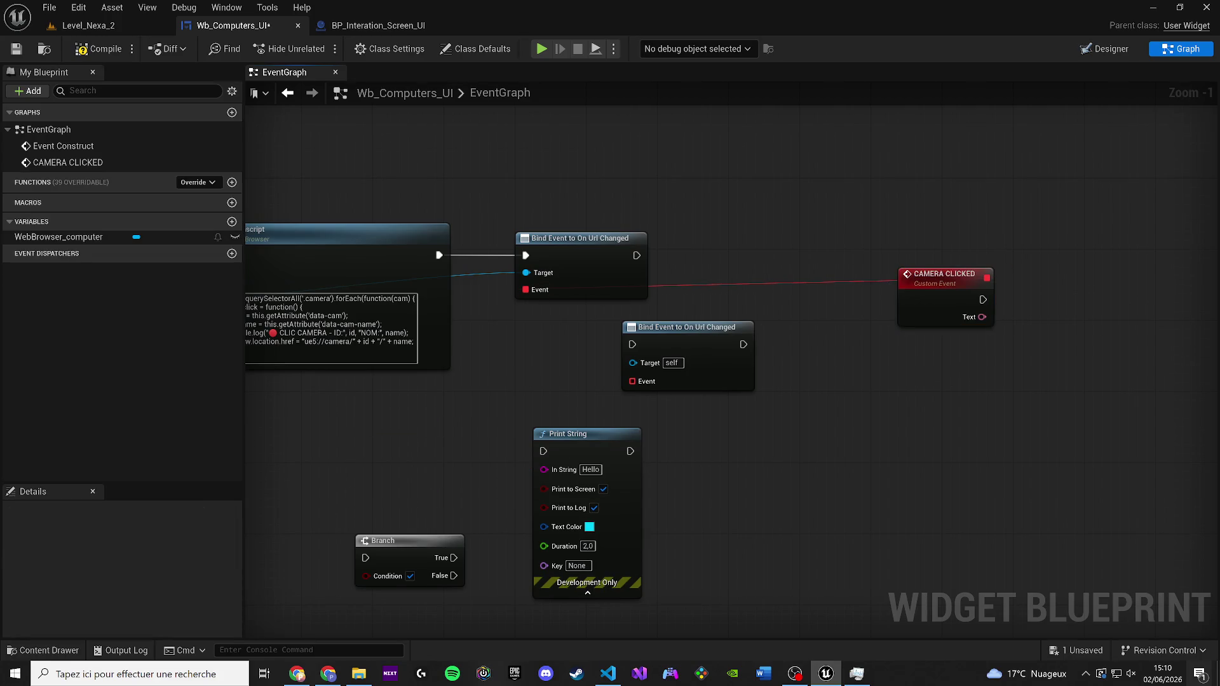
key(alt+Tab)
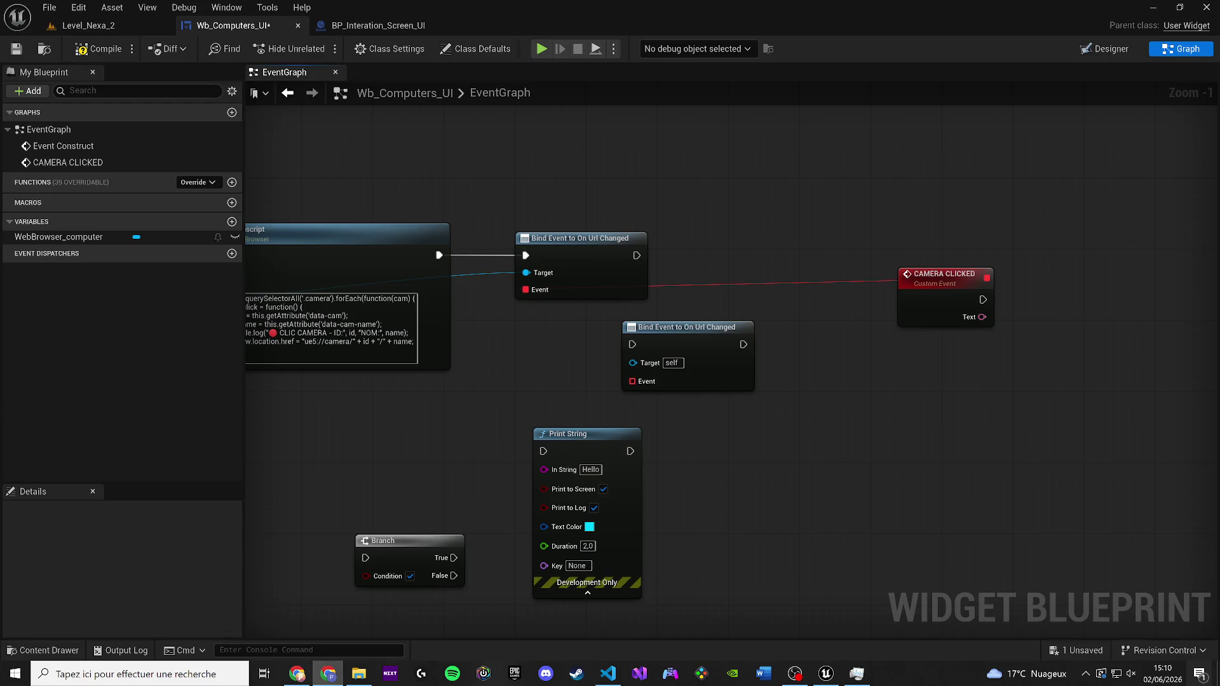
mouse_move(924, 280)
mouse_down()
mouse_move(435, 345)
mouse_move(487, 341)
mouse_up()
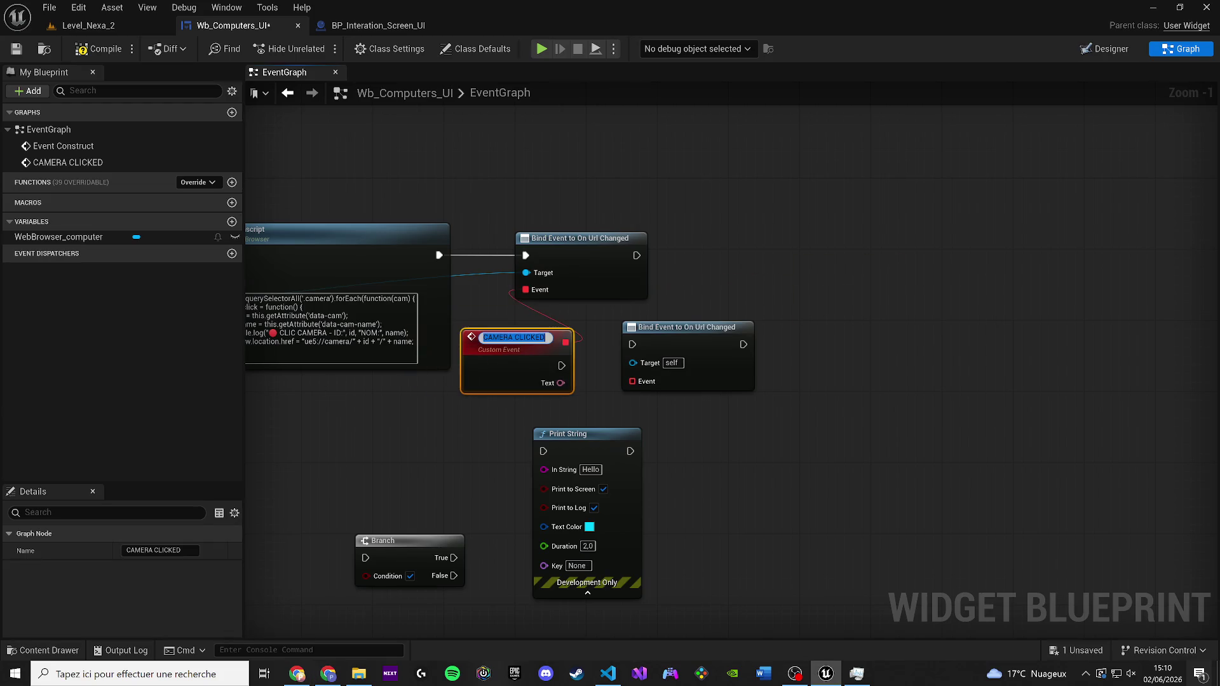
Retitle the Url Changed custom event OnCameraClicked, correcting typos along the way
text(OnCae)
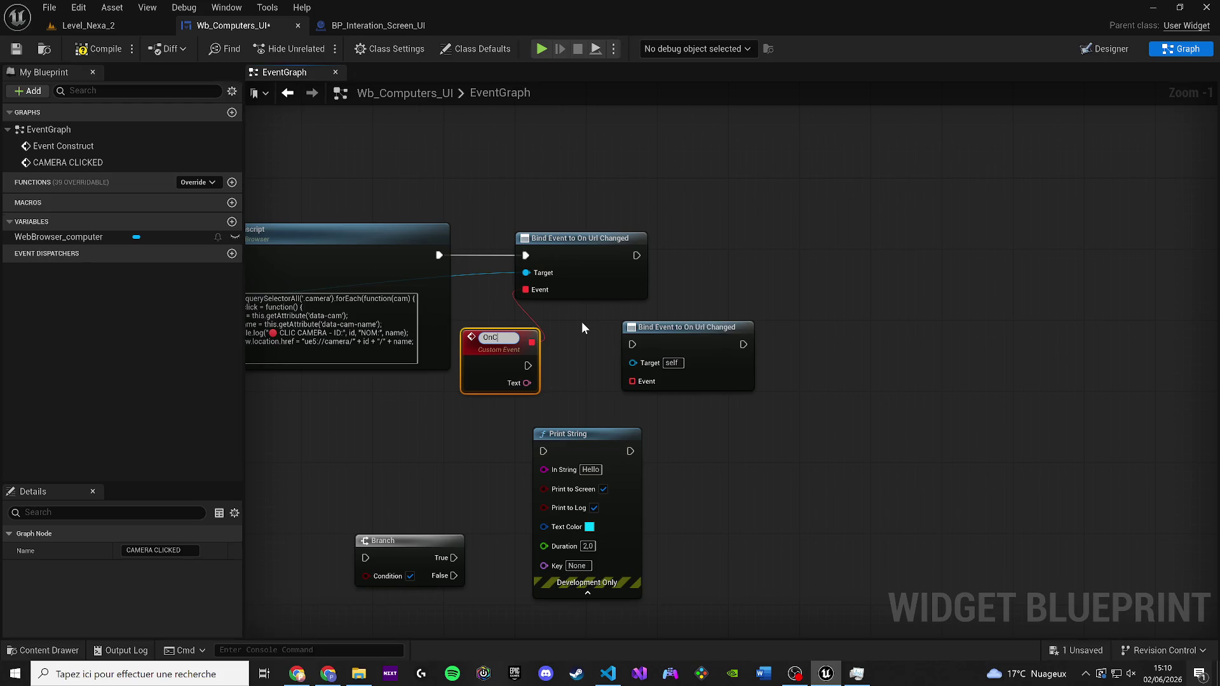
key(BackSpace)
key(BackSpace)
text(e)
key(BackSpace)
text(ameraClicked)
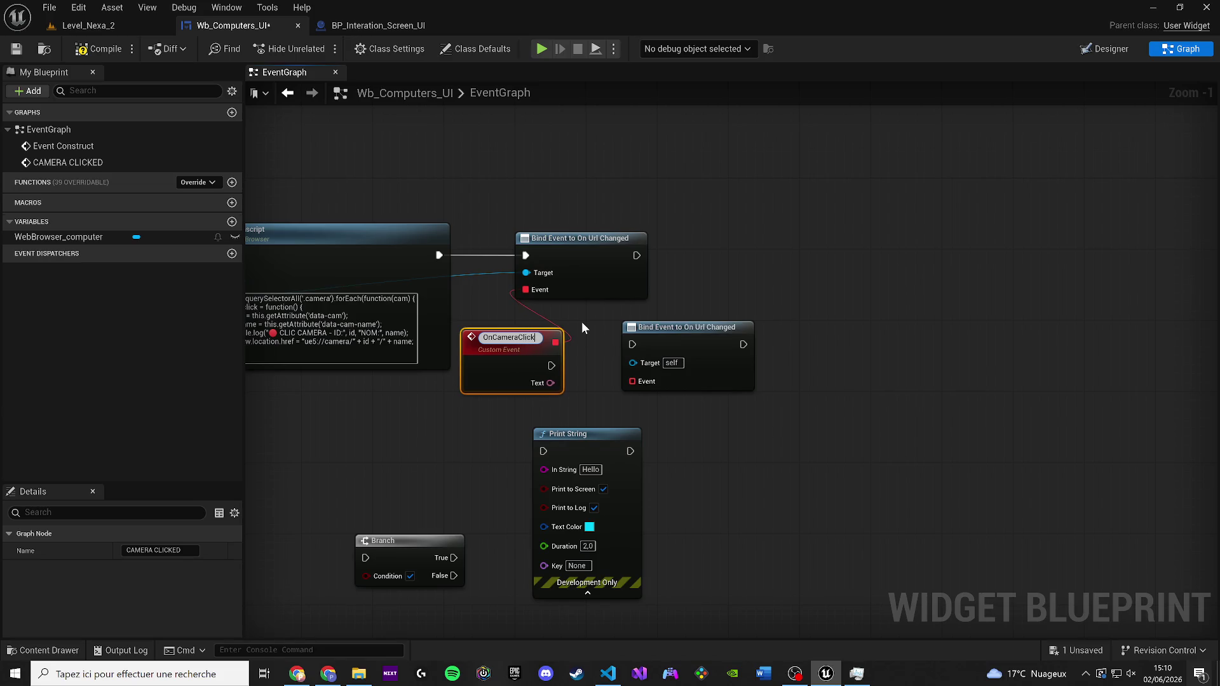
key(Return)
key(alt+Tab)
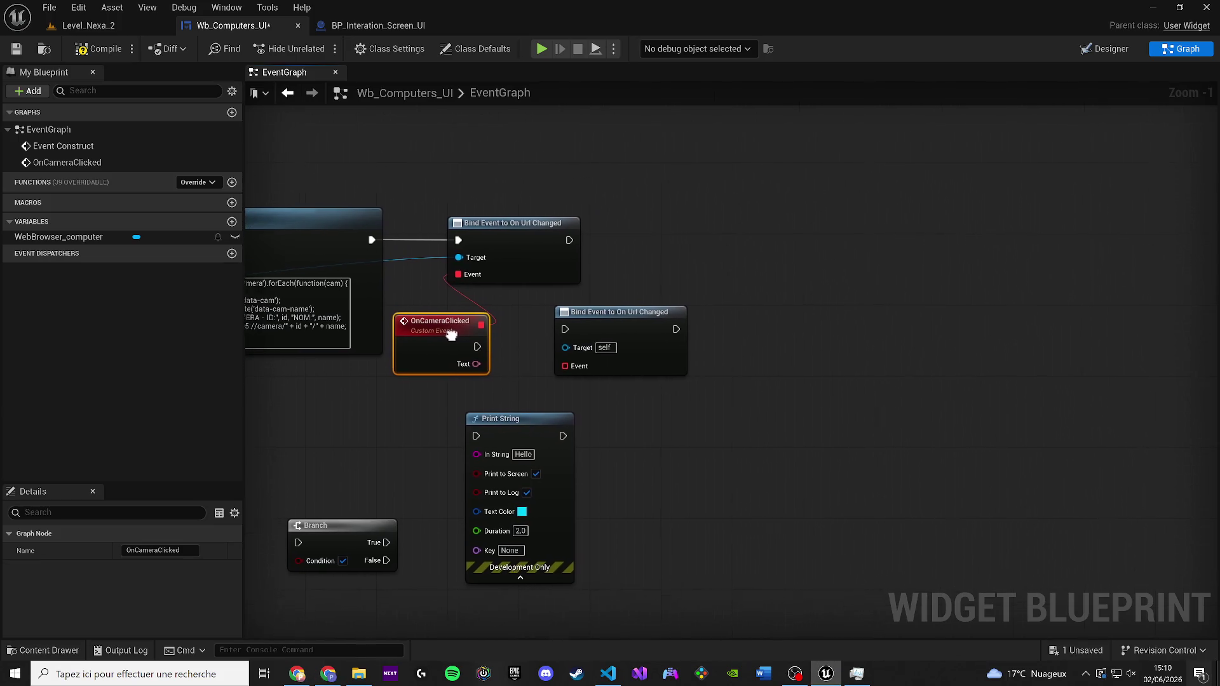
drag(453, 358, 615, 378)
Search the Text output's actions for 'parse url', then just 'parse'
text(parse)
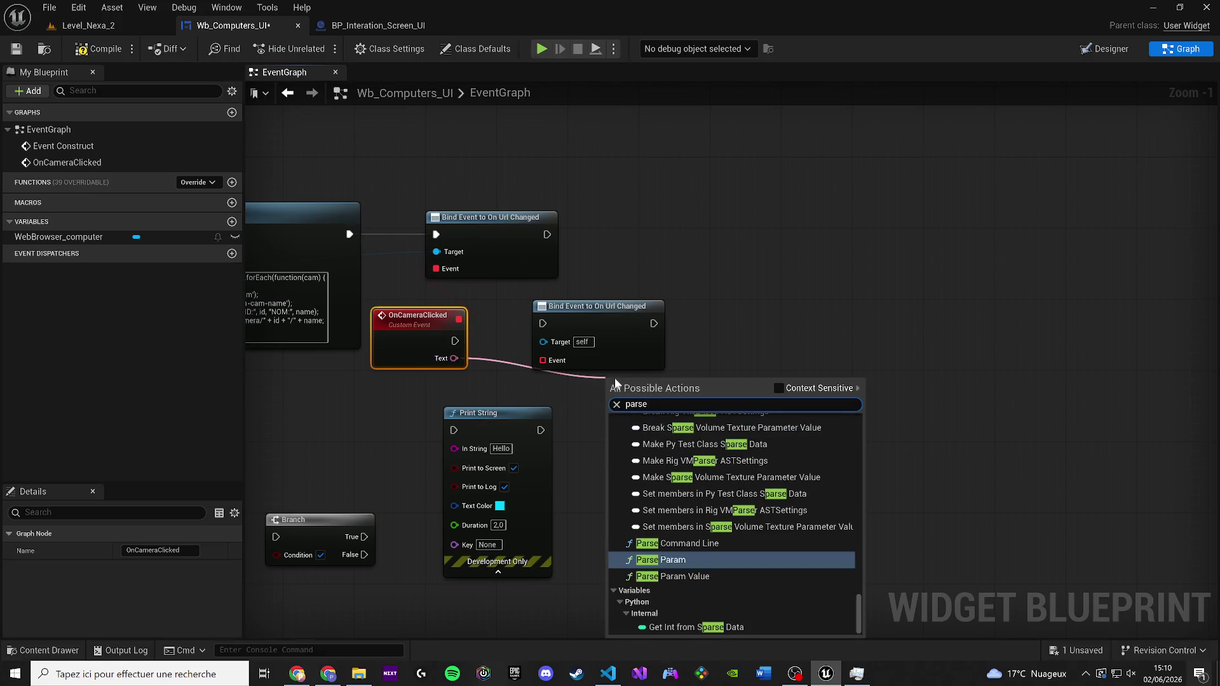
text( url)
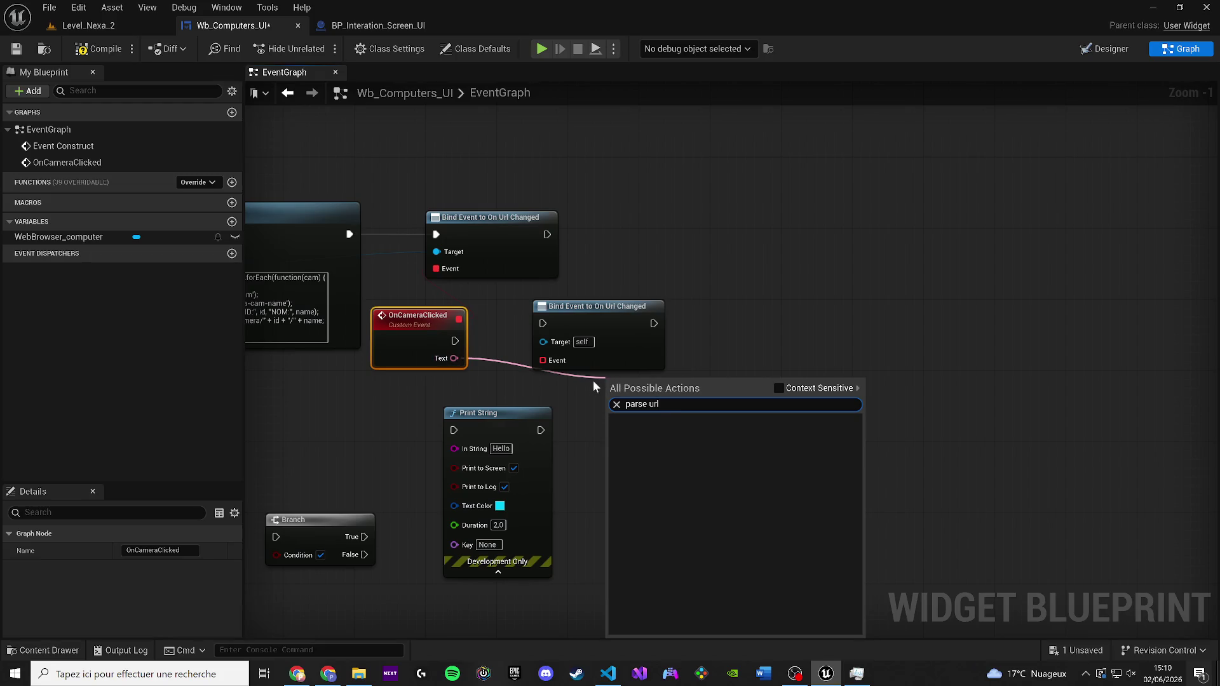
key(ctrl+a)
text(pars)
text(e)
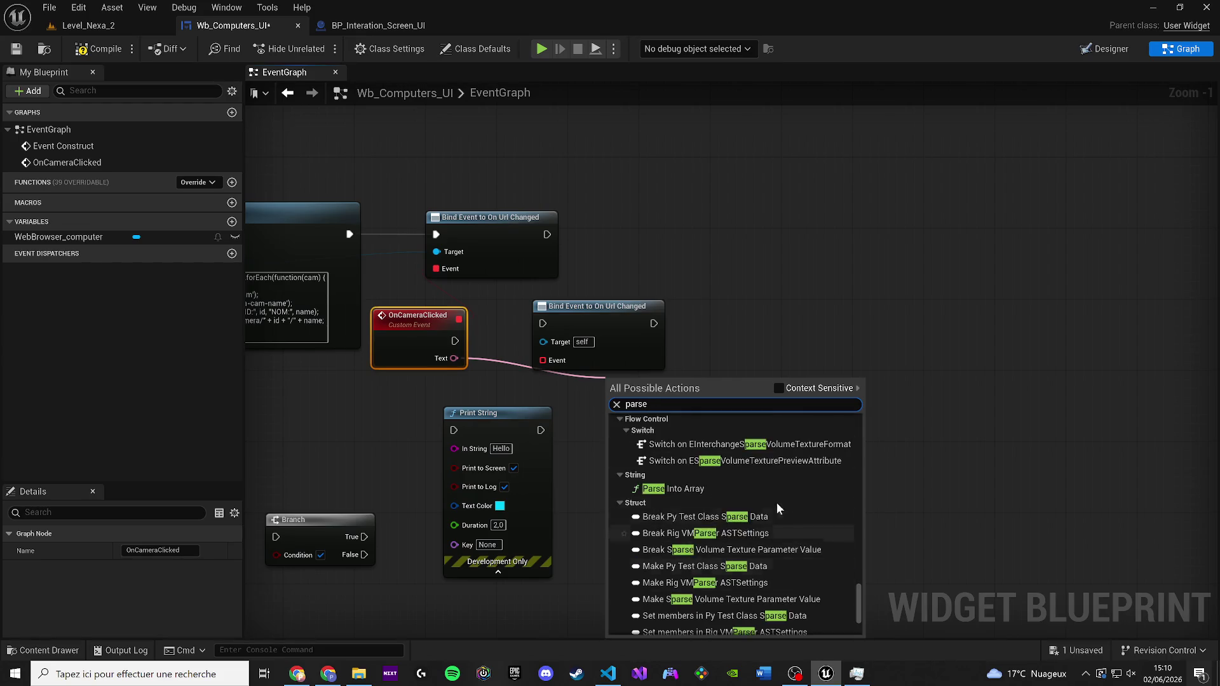
Spread out the Url Changed binding, Print String, Branch and OnCameraClicked nodes
drag(642, 321, 781, 312)
mouse_move(440, 422)
mouse_down()
mouse_move(623, 477)
mouse_move(741, 404)
mouse_up()
scroll(695, 422, down, 3)
mouse_move(483, 472)
mouse_down()
mouse_move(574, 451)
mouse_move(959, 259)
mouse_up()
drag(890, 498, 756, 412)
drag(754, 406, 897, 335)
drag(717, 351, 805, 209)
scroll(677, 378, up, 2)
mouse_move(431, 411)
mouse_down()
mouse_move(421, 440)
mouse_move(506, 435)
mouse_up()
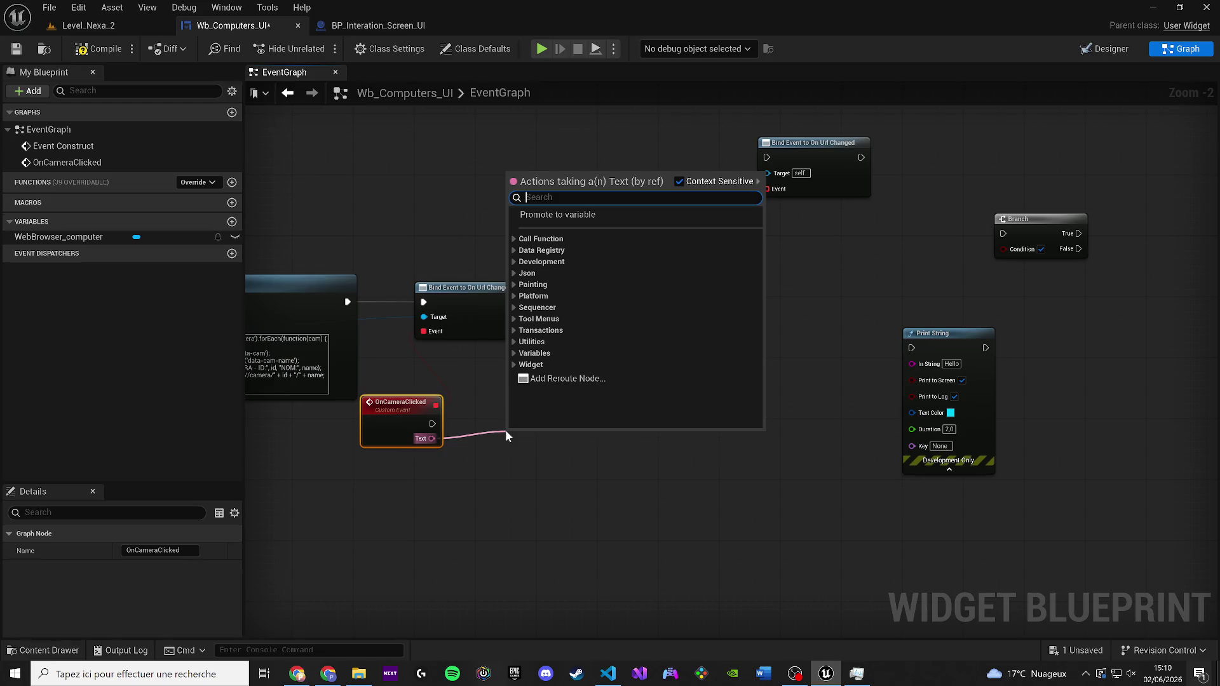
Add a Parse Command Line node driven by OnCameraClicked's execution output
drag(432, 423, 549, 397)
text(Parse u)
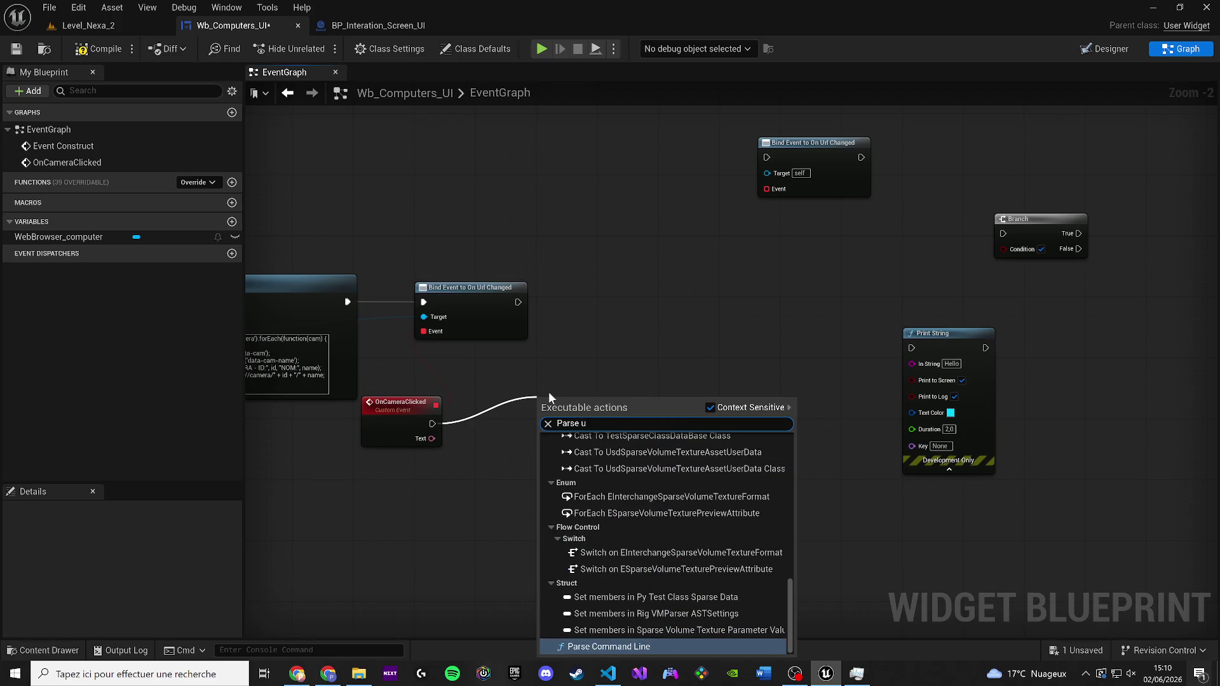
key(Return)
drag(565, 412, 544, 412)
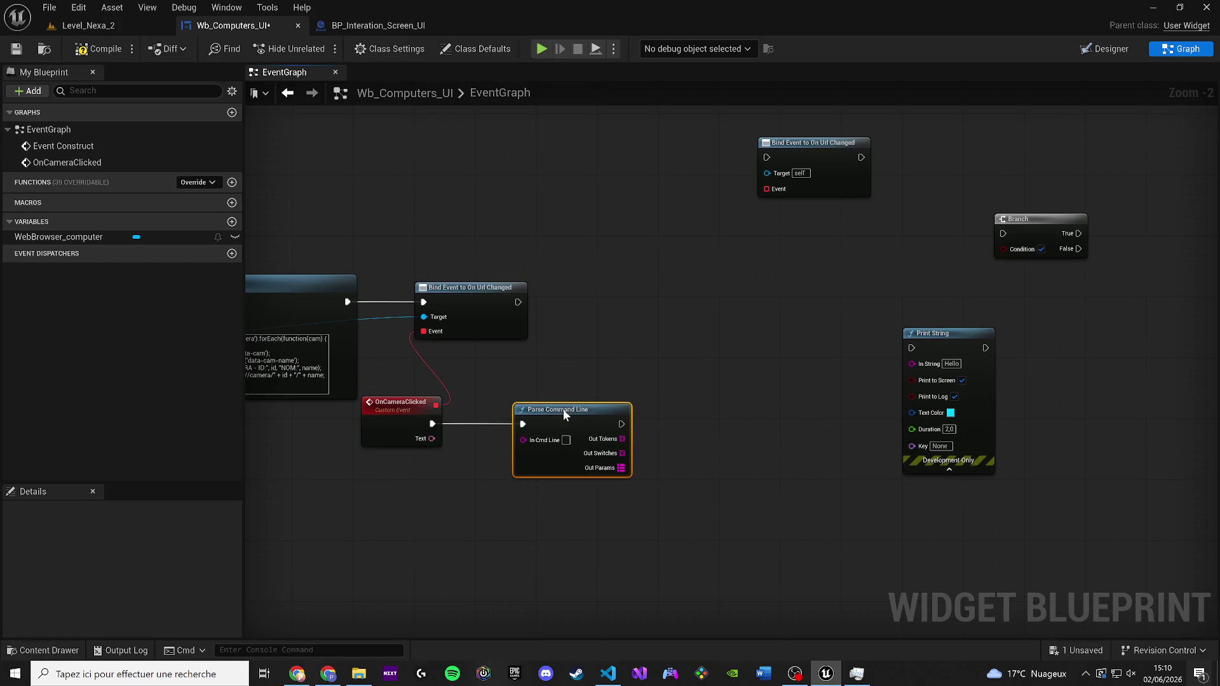
scroll(543, 413, up, 2)
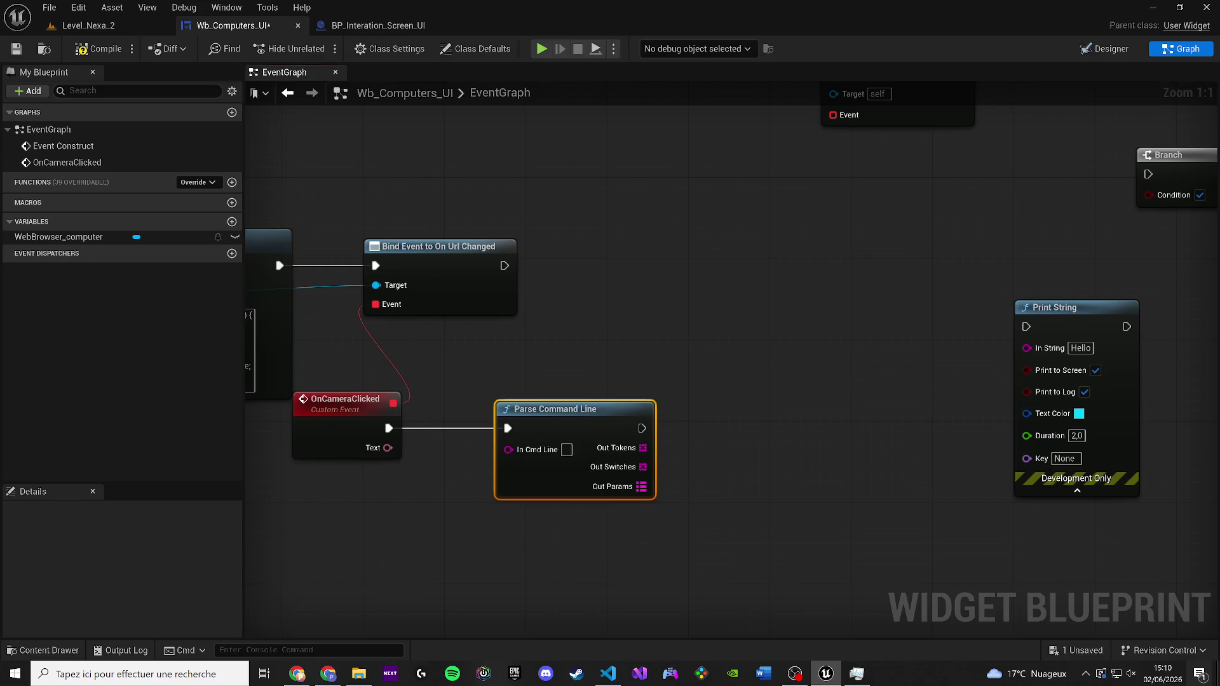
key(alt+Tab)
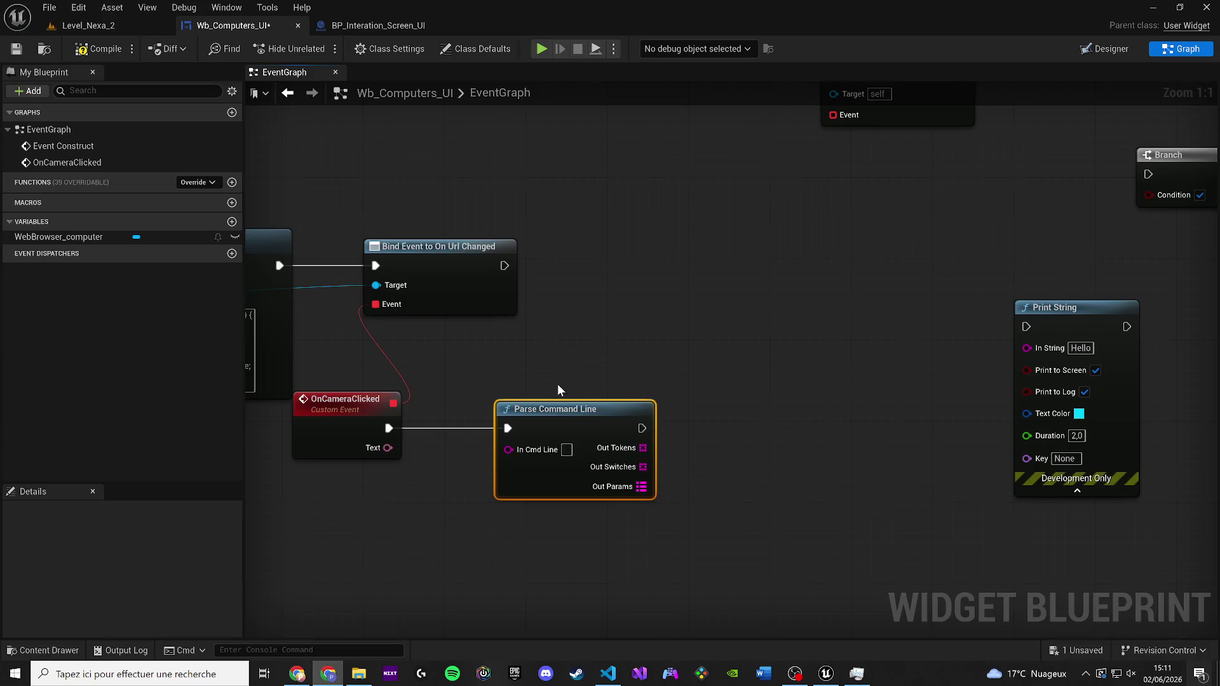
scroll(558, 384, down, 2)
key(XF86AudioLowerVolume)
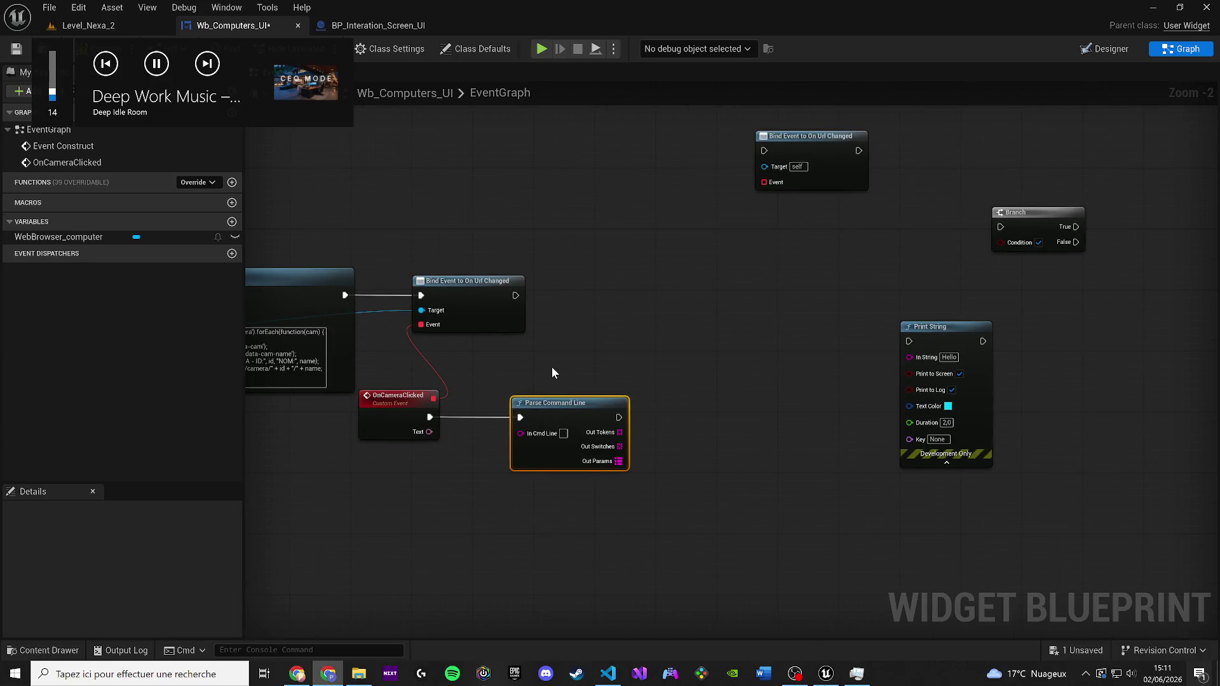
key(XF86AudioMute)
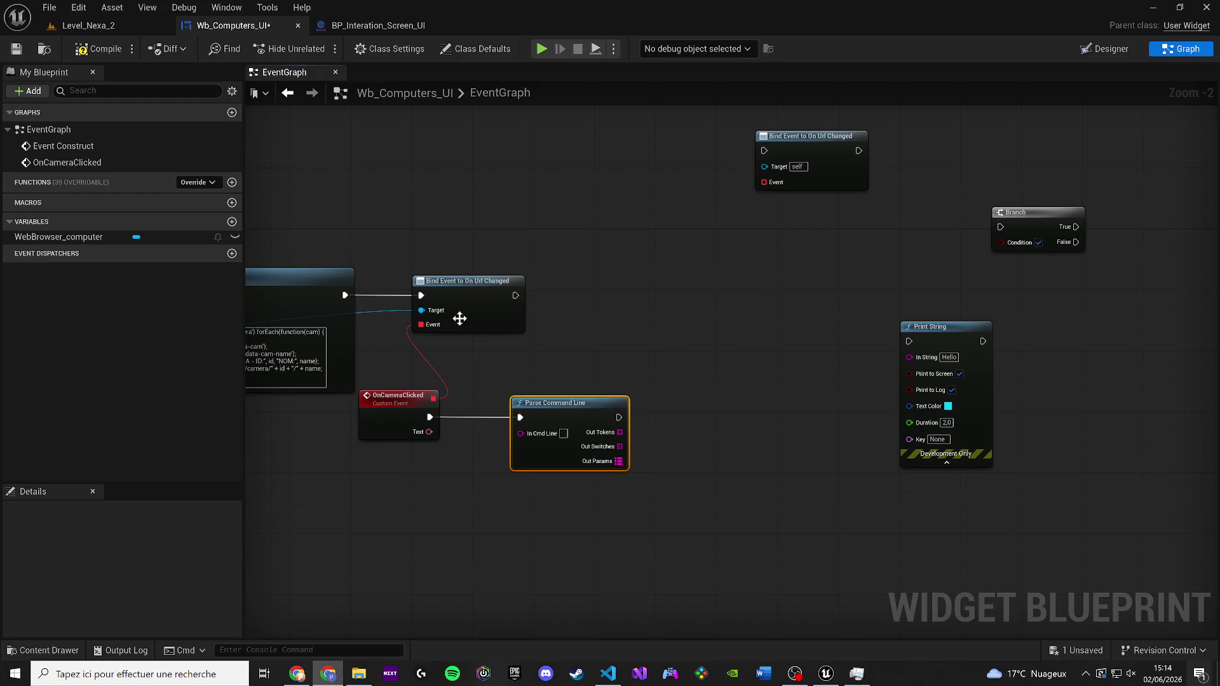
Move the Web Browser Computer getter and OnCameraClicked event lower, clear of other nodes
drag(457, 316, 862, 316)
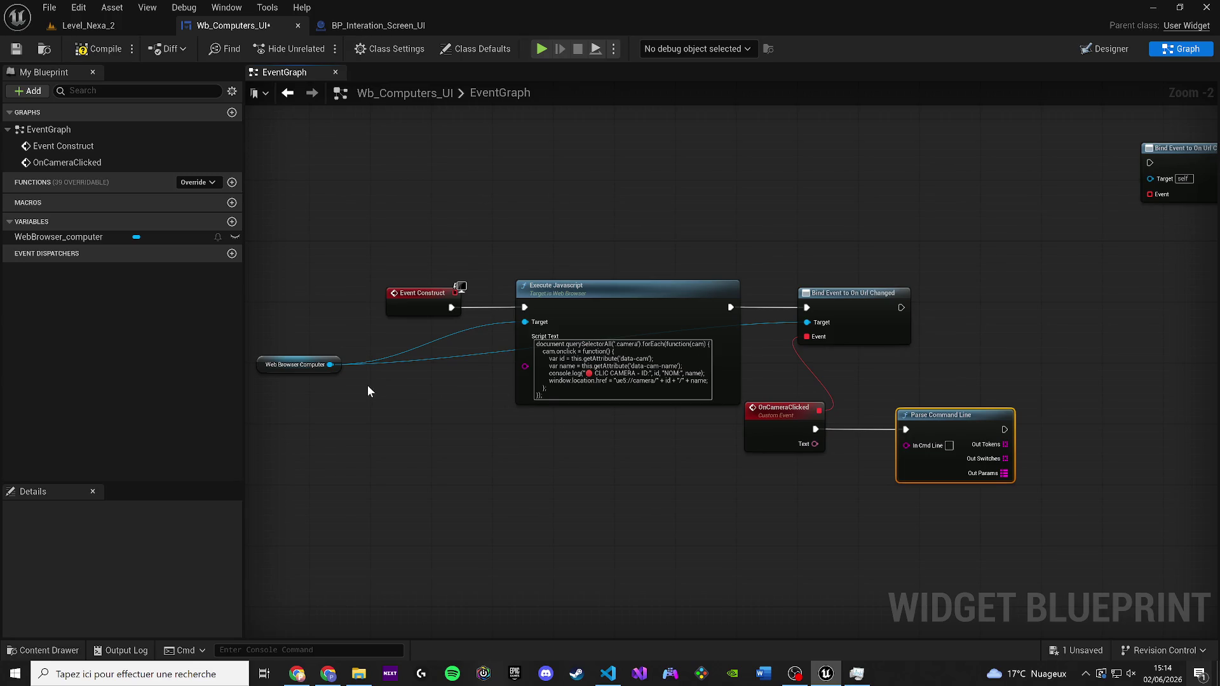
mouse_move(289, 367)
mouse_down()
mouse_move(330, 356)
mouse_move(428, 417)
mouse_move(378, 436)
mouse_up()
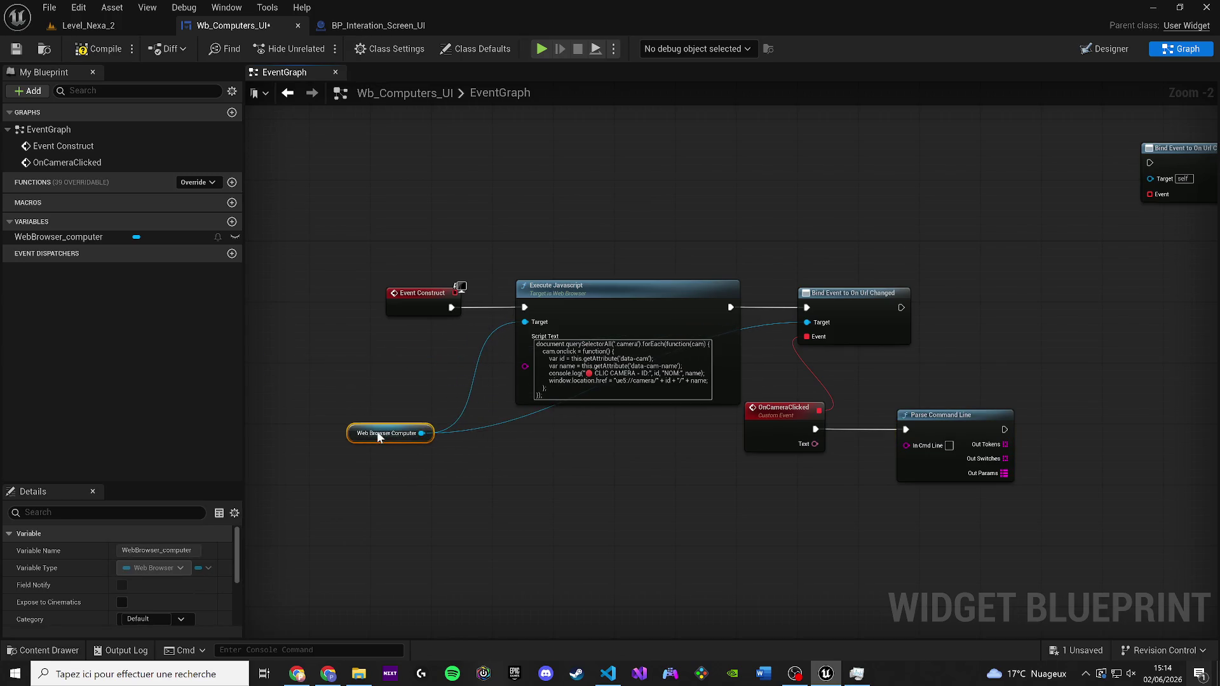
drag(763, 424, 769, 522)
drag(631, 518, 552, 496)
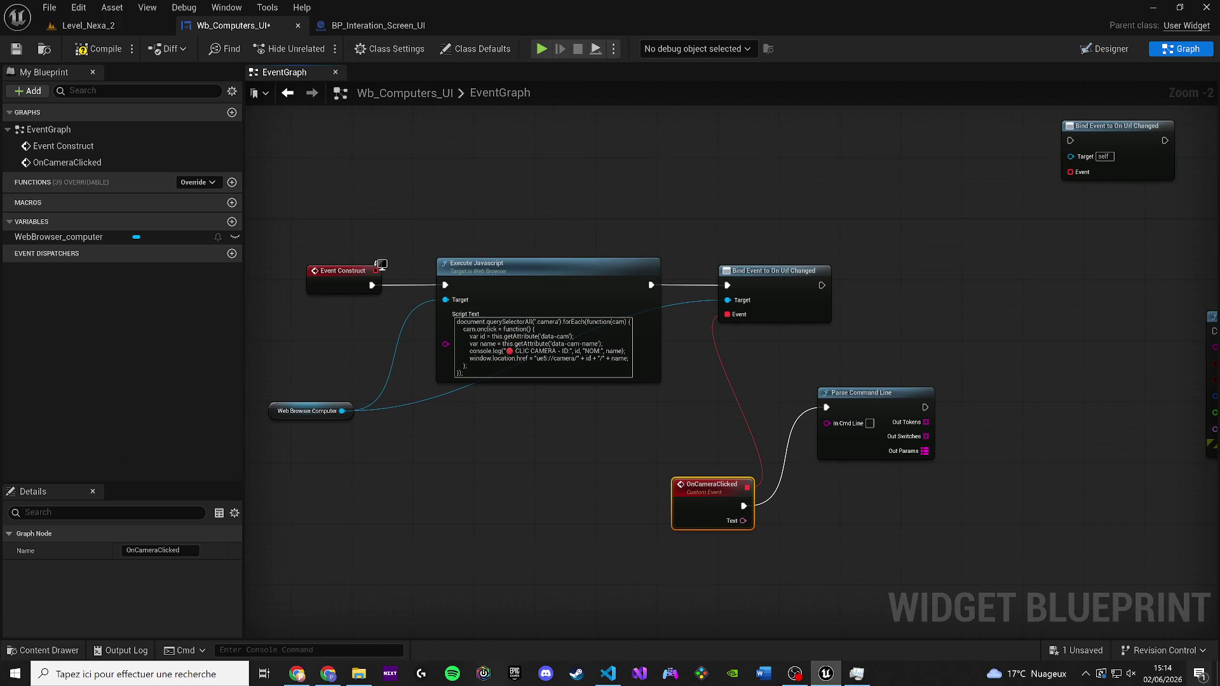
mouse_move(676, 493)
mouse_down()
mouse_move(550, 474)
mouse_move(699, 482)
mouse_move(593, 427)
mouse_move(624, 404)
mouse_move(688, 401)
mouse_move(716, 364)
mouse_move(516, 423)
mouse_move(504, 414)
mouse_up()
scroll(661, 402, up, 2)
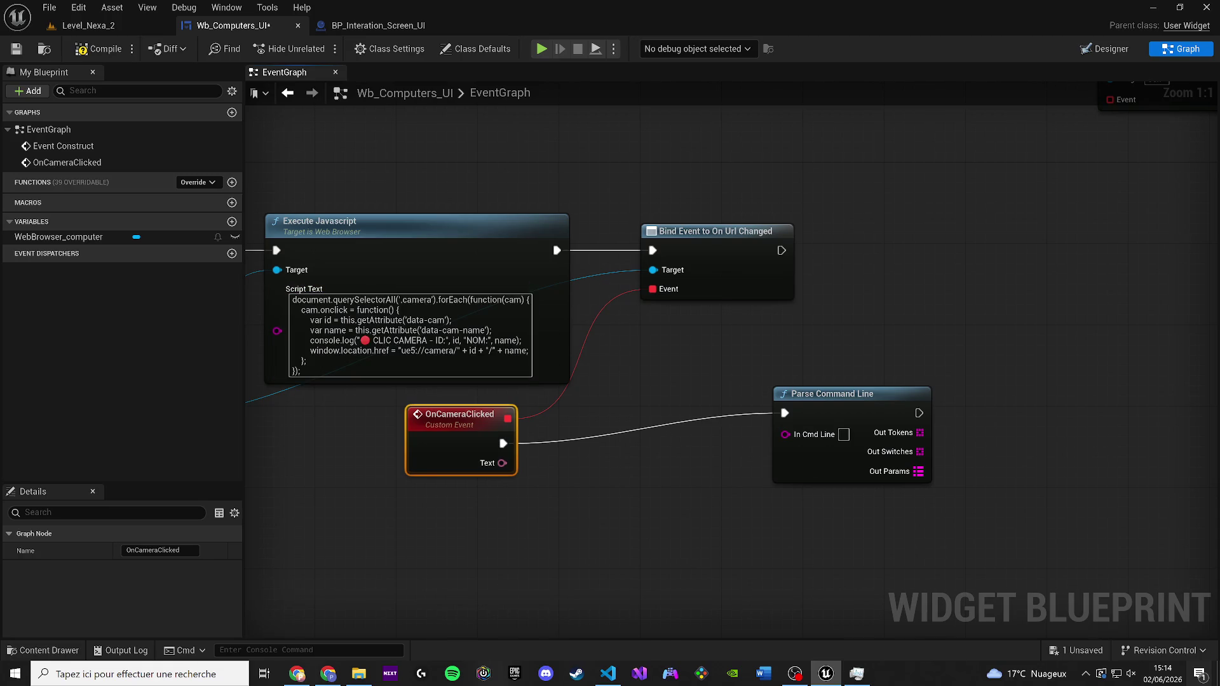
key(alt+Tab)
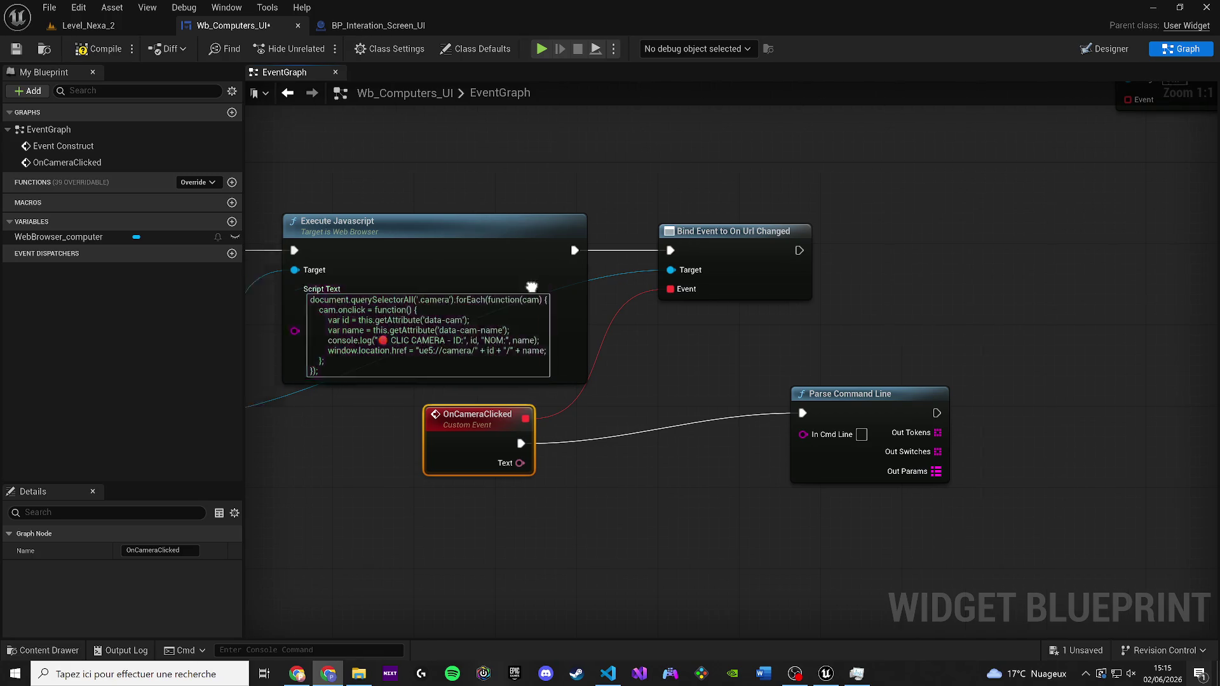
scroll(324, 296, down, 2)
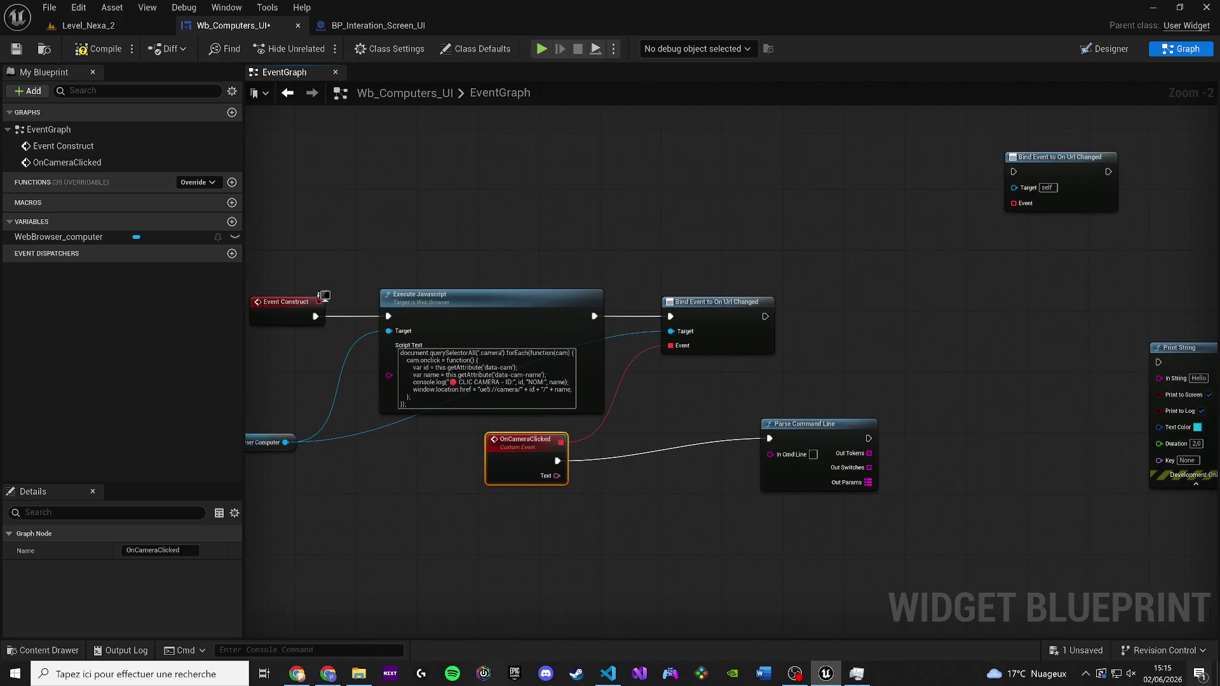
drag(705, 311, 672, 308)
mouse_move(569, 517)
mouse_down()
mouse_move(545, 468)
mouse_move(524, 461)
mouse_up()
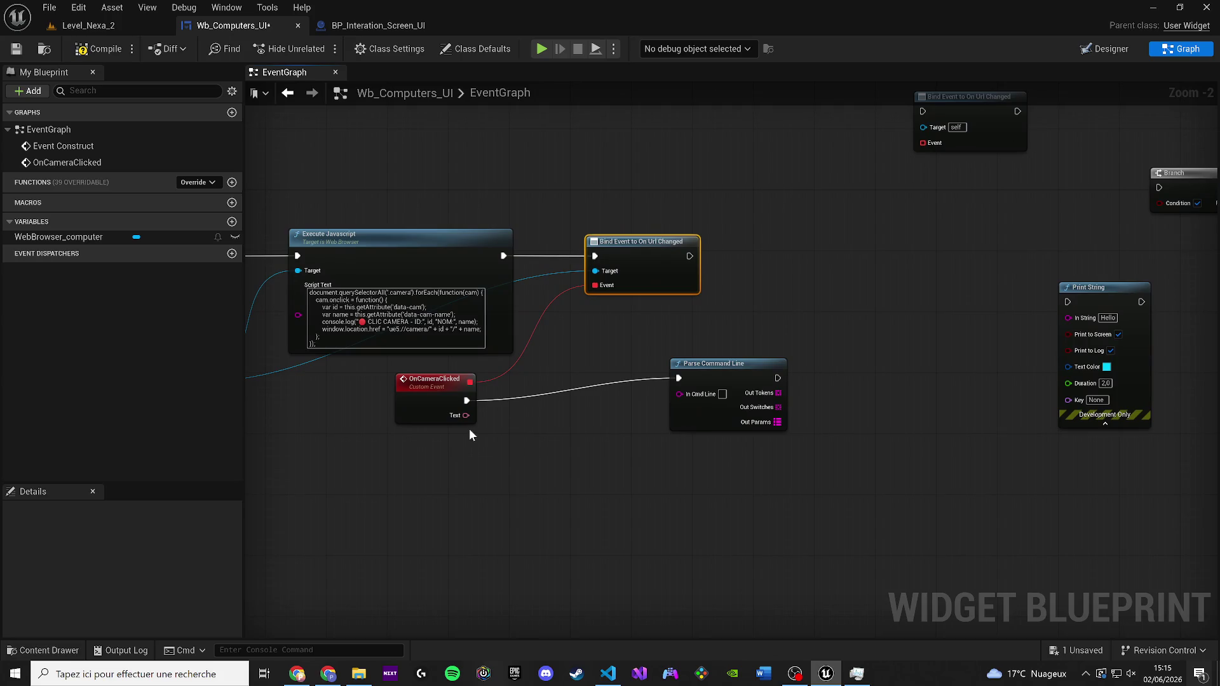
Delete OnCameraClicked and create a new Custom Event named OnCameraClicked from the binding's Event pin
click(430, 400)
key(Delete)
mouse_move(597, 286)
mouse_down()
mouse_move(533, 405)
mouse_move(462, 459)
mouse_up()
text(custom)
key(Return)
scroll(463, 459, up, 2)
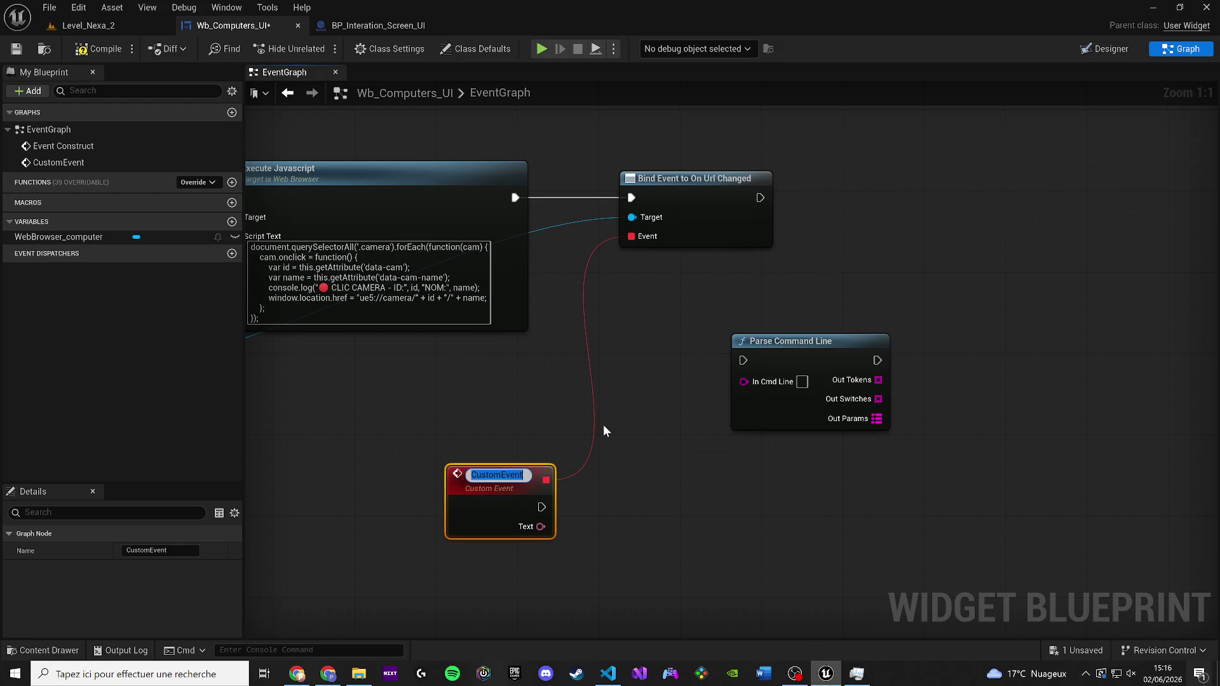
text(O)
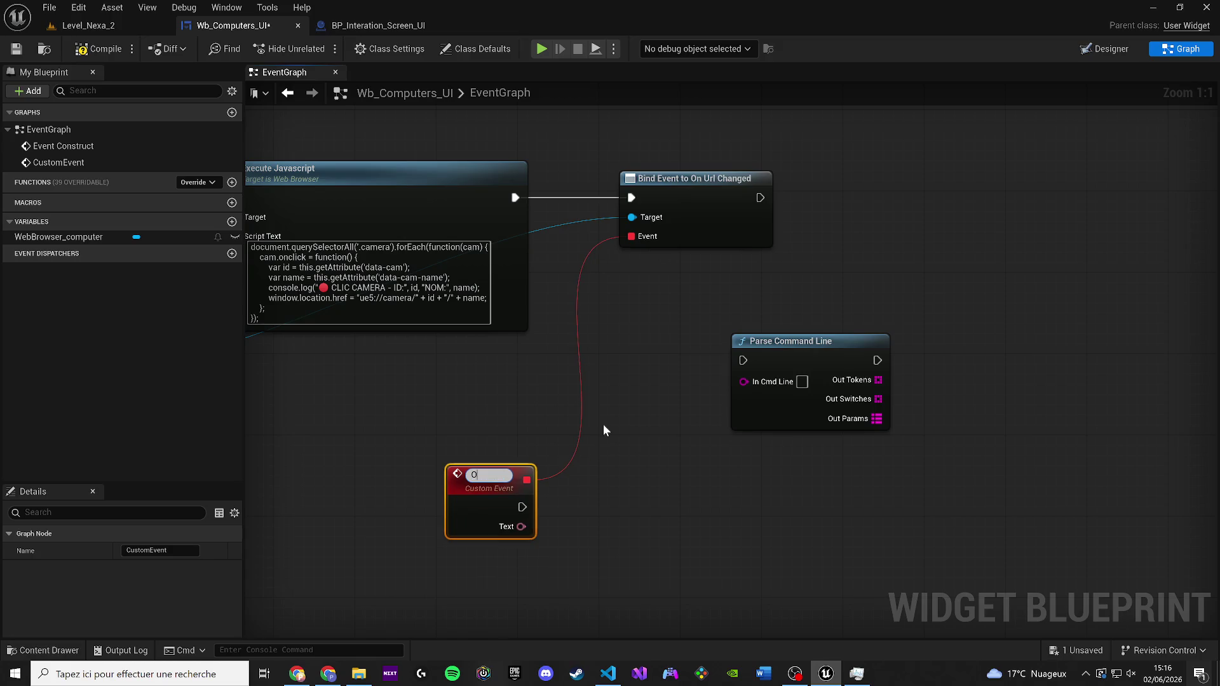
text(nCamera)
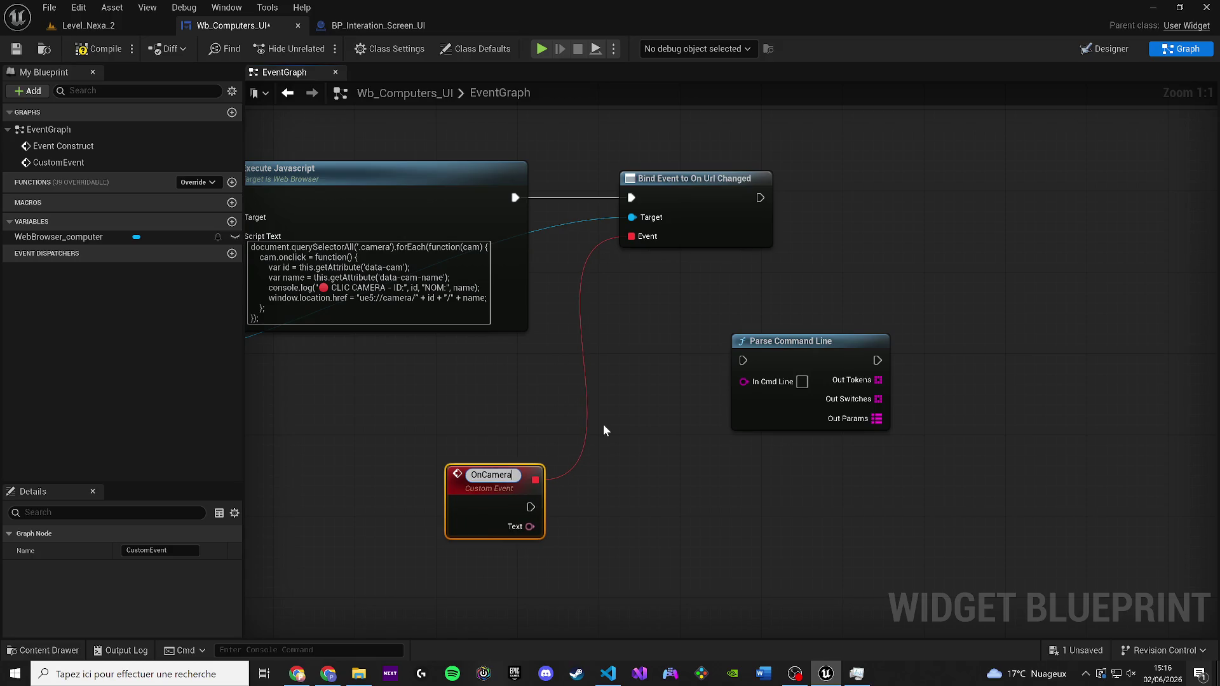
text(Clic)
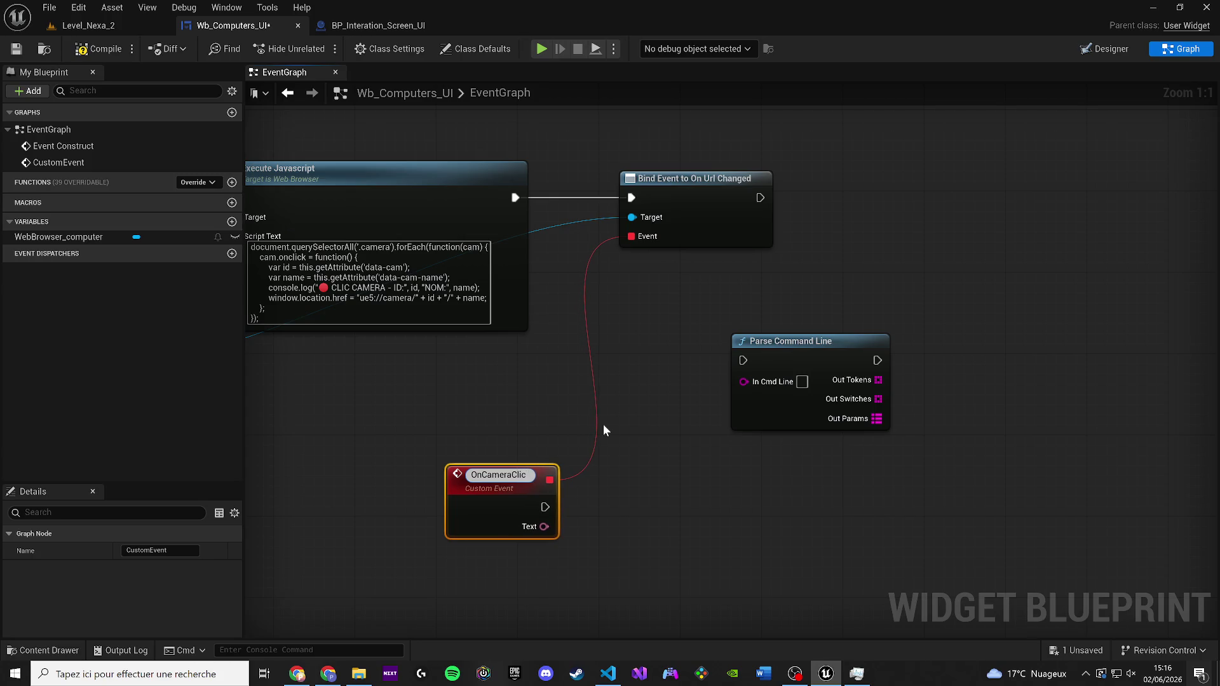
text(ked)
key(Return)
Bring up the context options for the new event's Text output
mouse_move(448, 511)
mouse_down()
mouse_move(470, 509)
mouse_move(394, 492)
mouse_up()
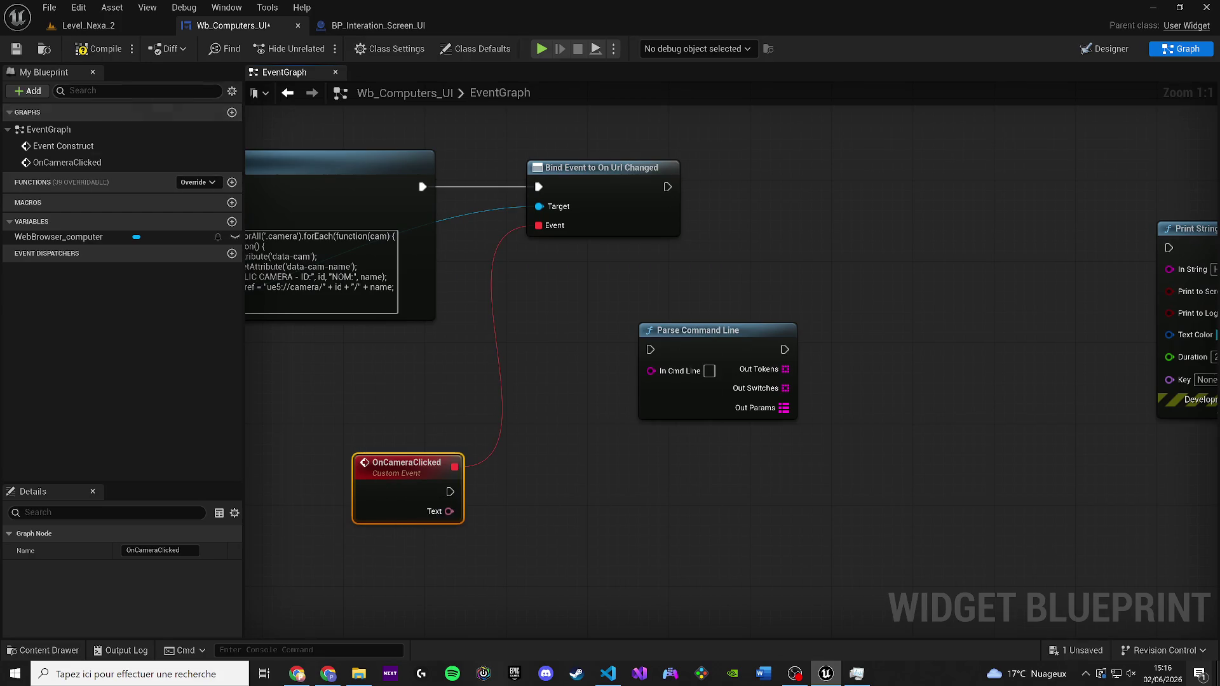
right_click(439, 507)
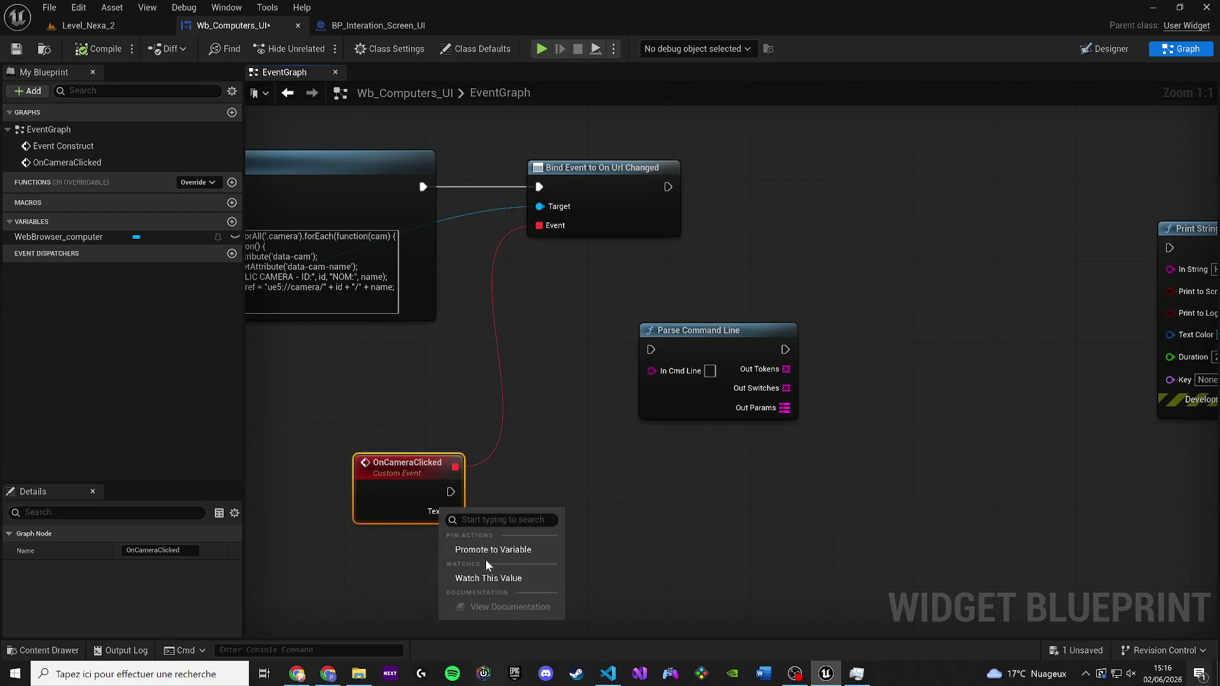
right_click(448, 509)
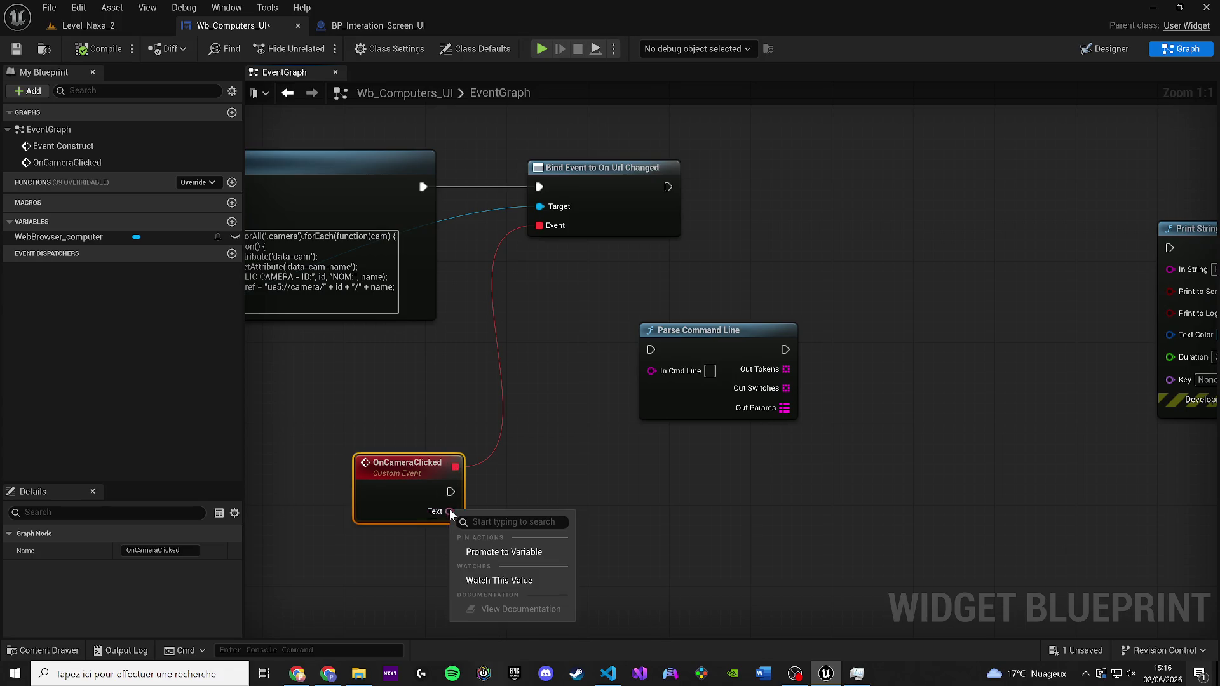
Promote the Text output to a String variable named Text and compile the blueprint
click(473, 550)
click(155, 567)
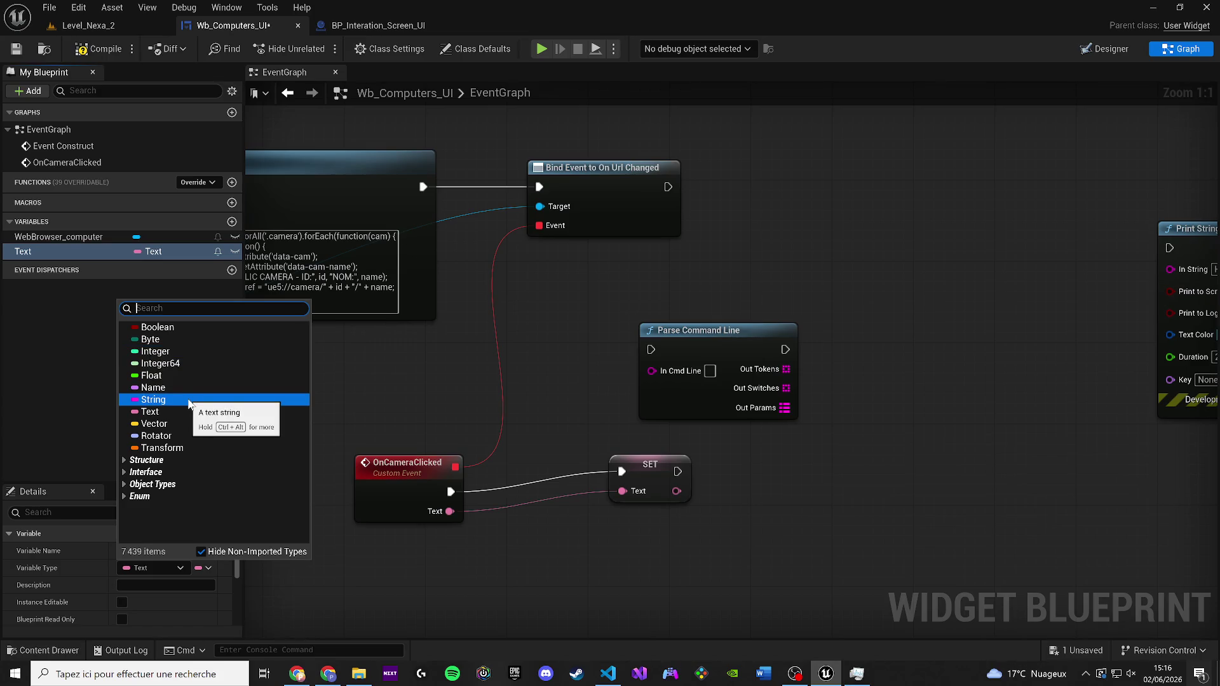
click(188, 399)
click(645, 361)
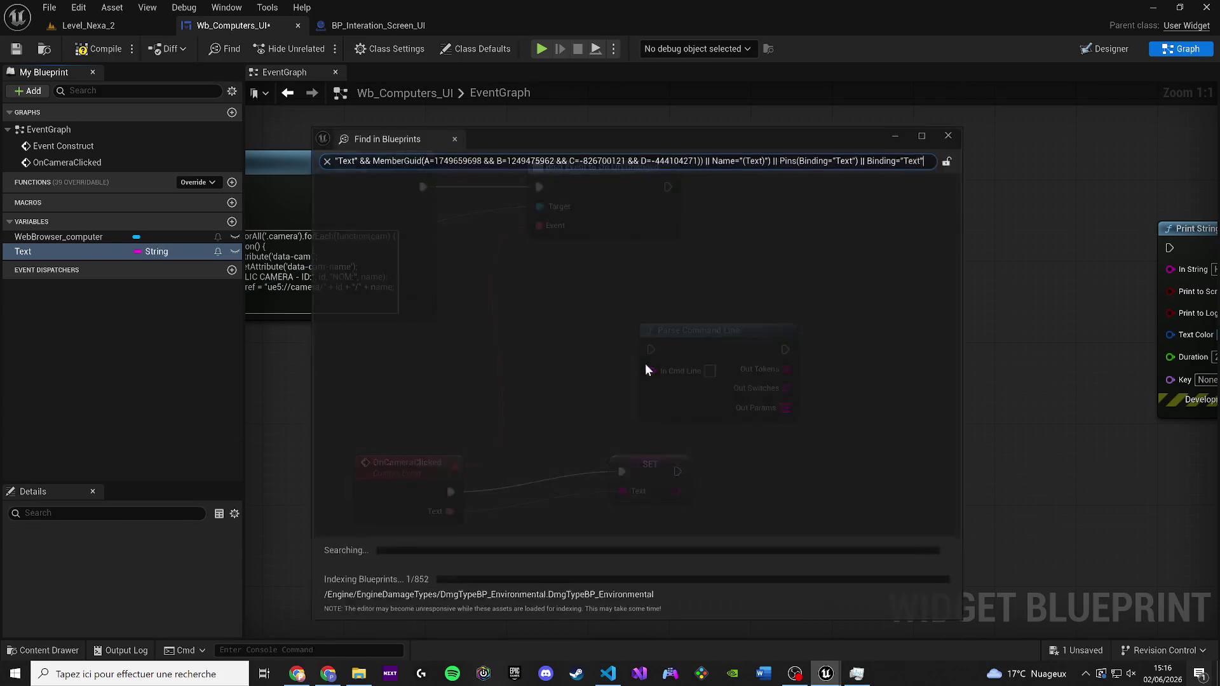
click(94, 48)
click(590, 406)
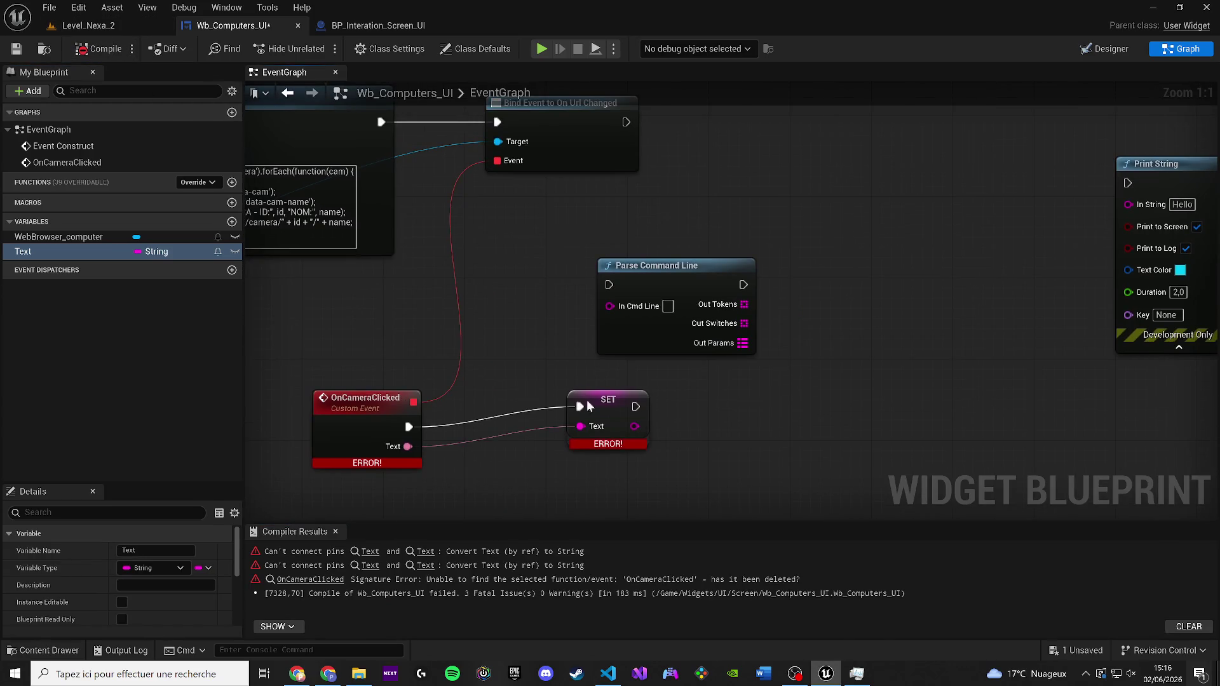
Delete the Text SET node from the graph
key(Delete)
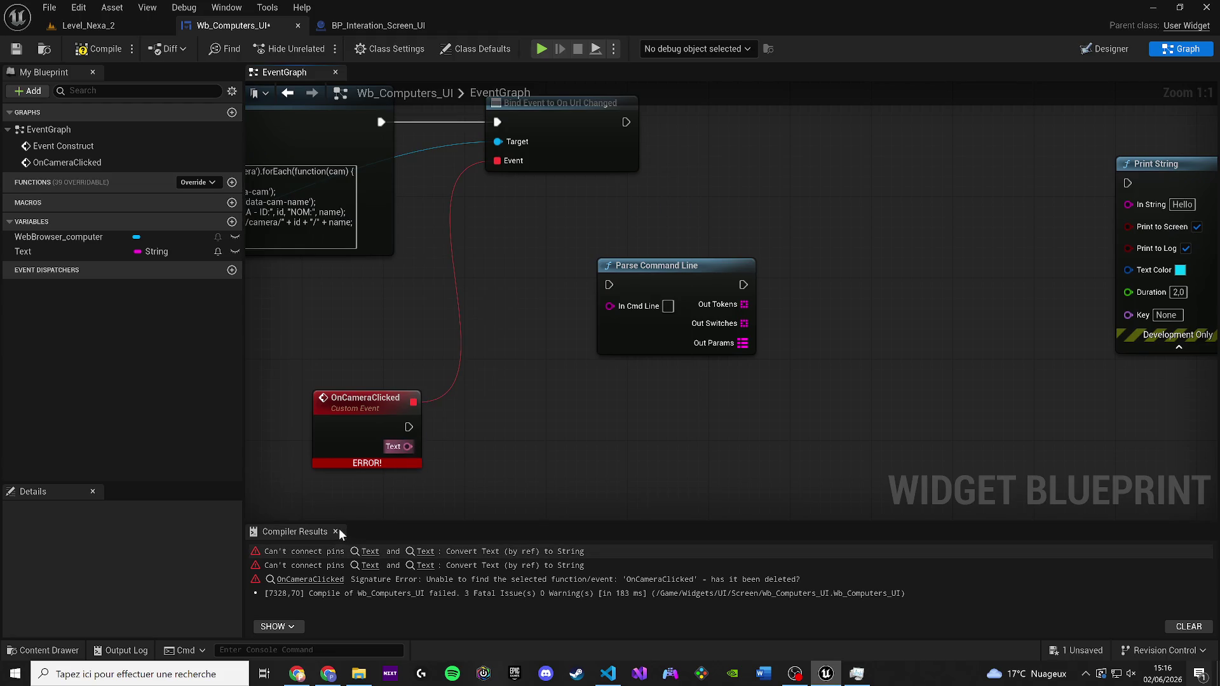
scroll(407, 451, down, 4)
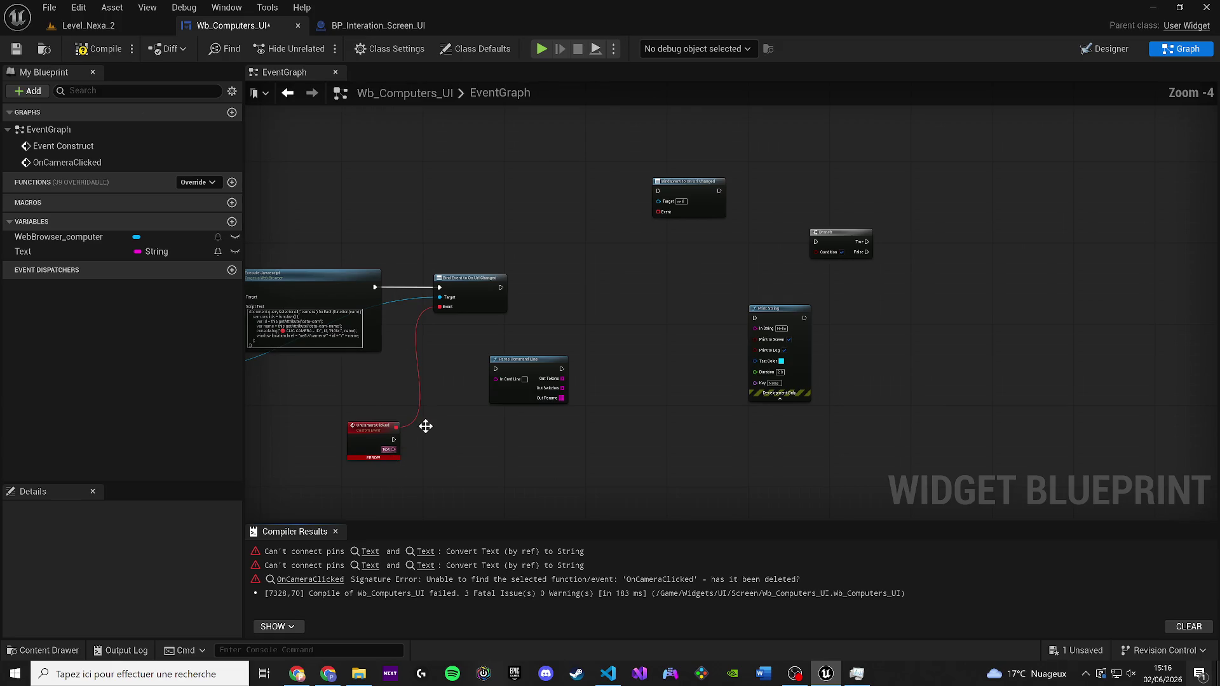
scroll(425, 426, up, 4)
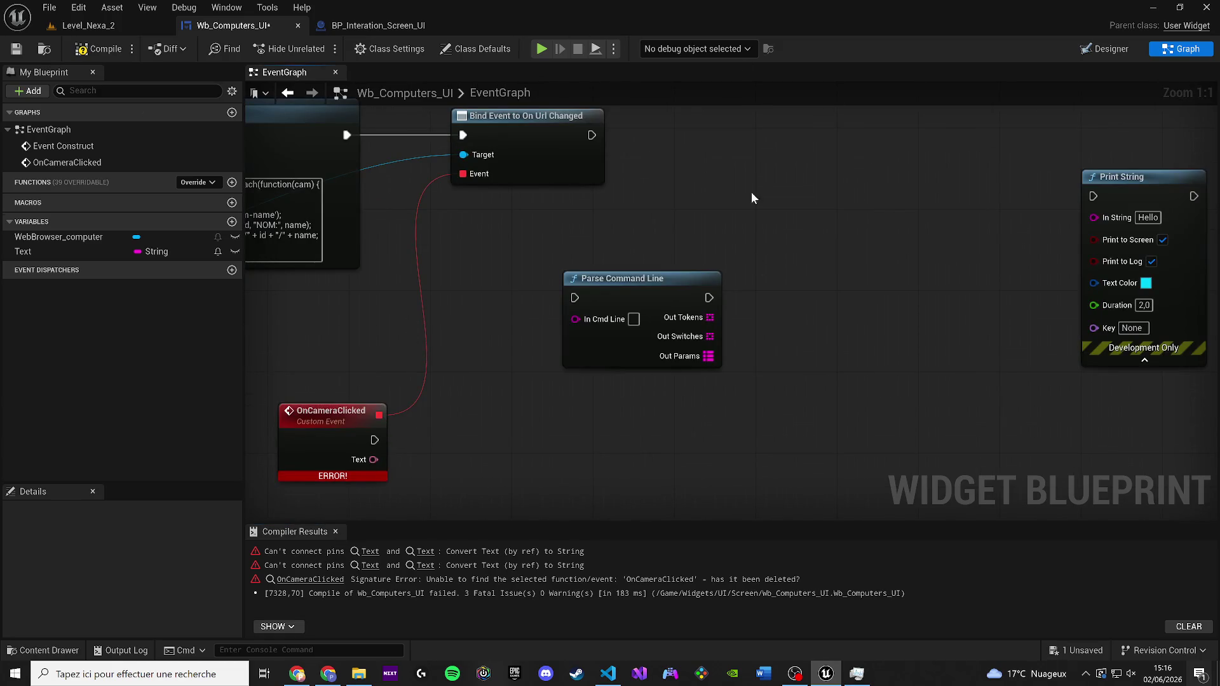
Look at the BP_Interation_Screen_UI blueprint, then return to the Wb_Computers_UI graph
double_click(677, 9)
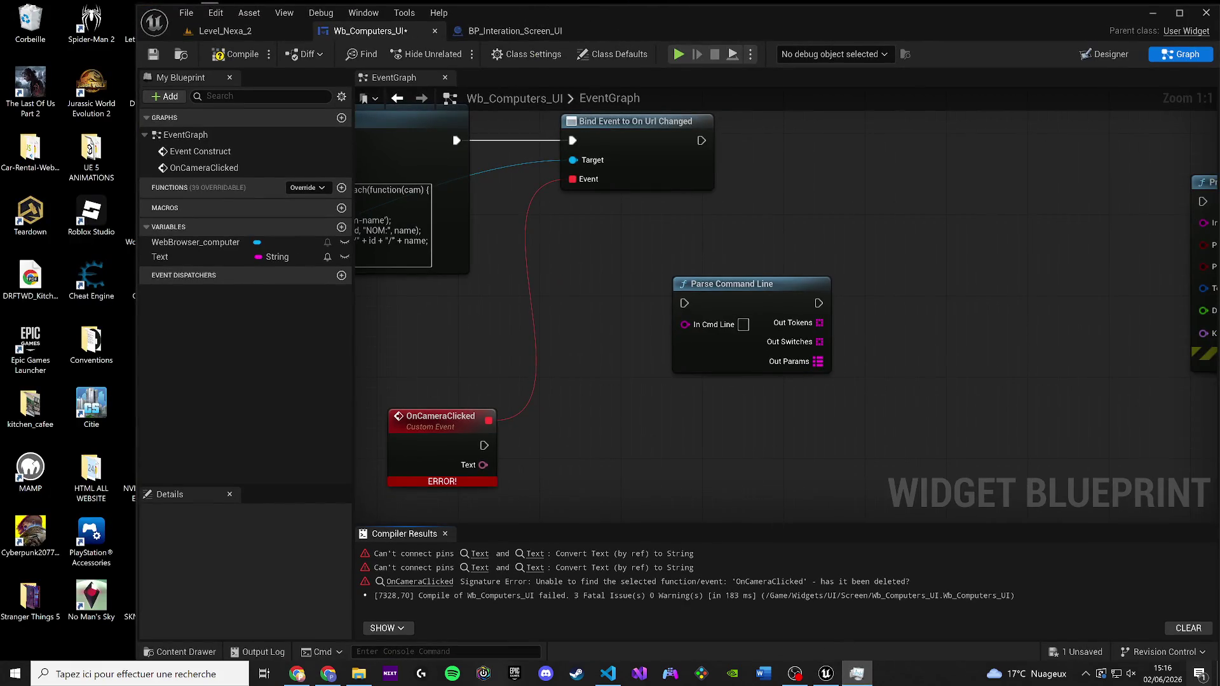
click(854, 674)
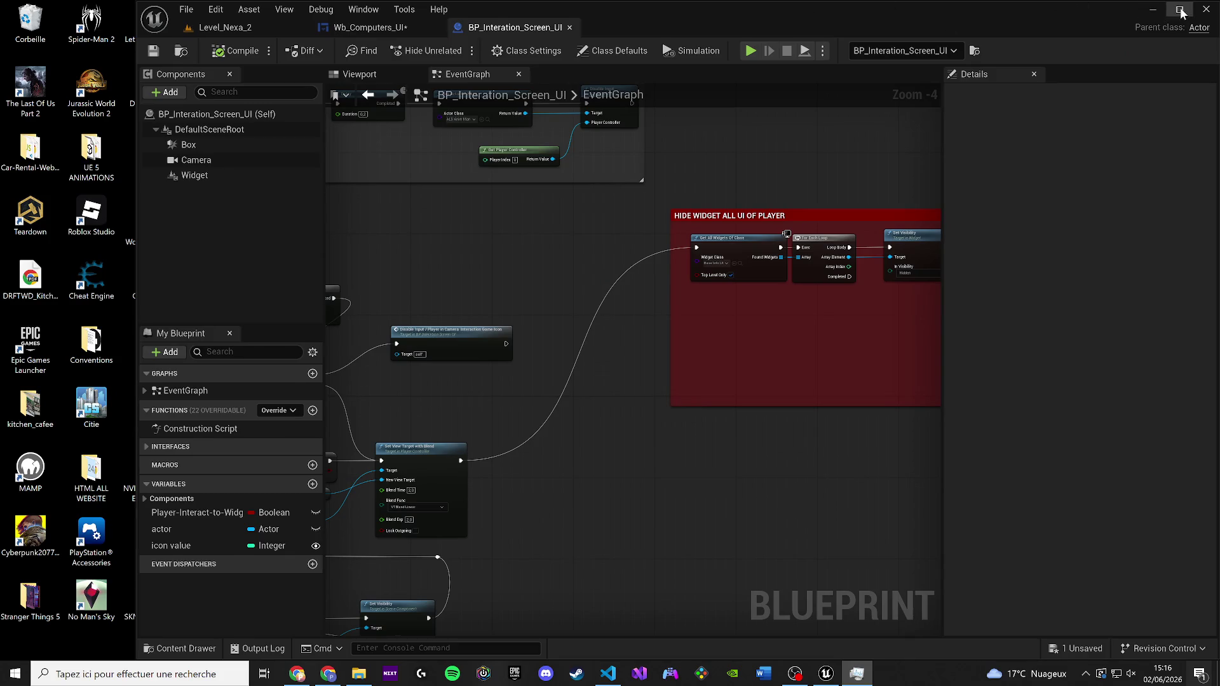
click(1179, 10)
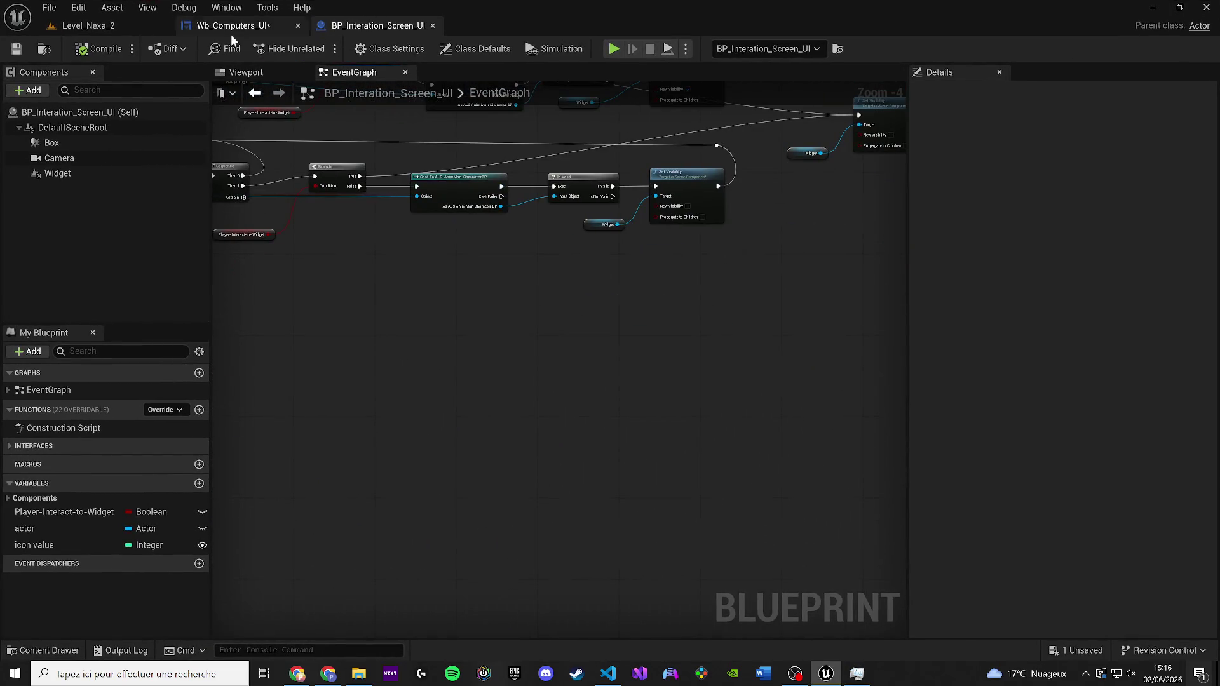
click(231, 27)
Add a To String (Text) node from OnCameraClicked's Text output
drag(373, 459, 580, 443)
text(to strin)
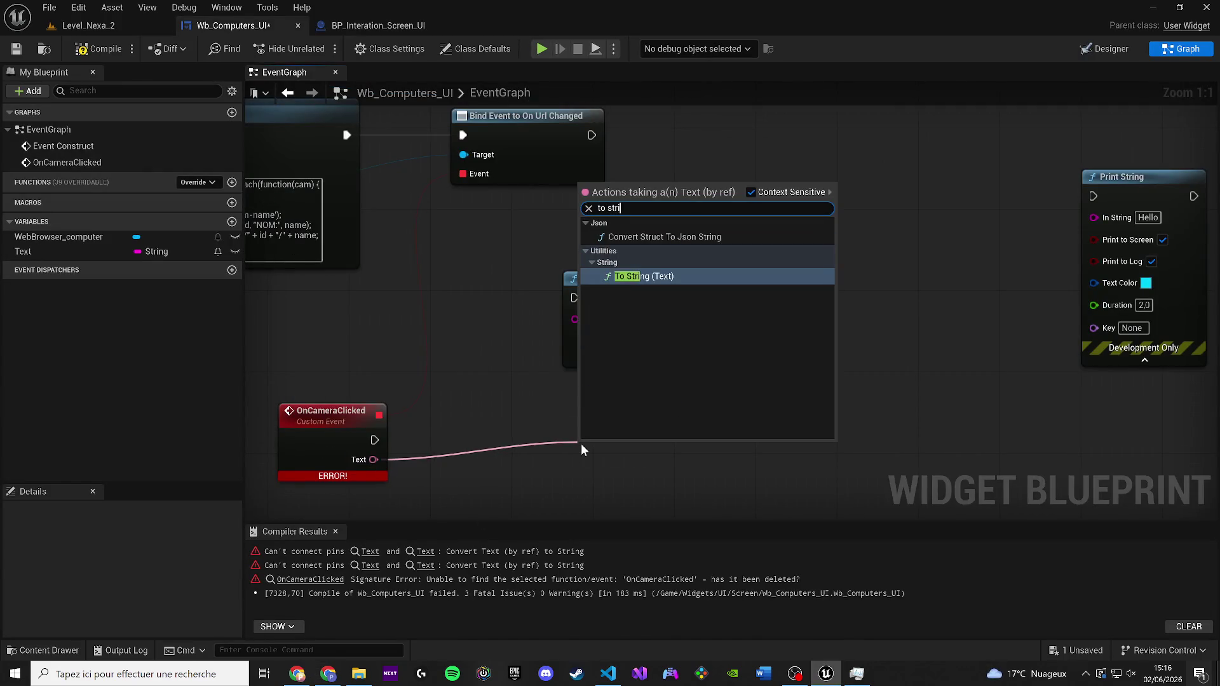
key(Return)
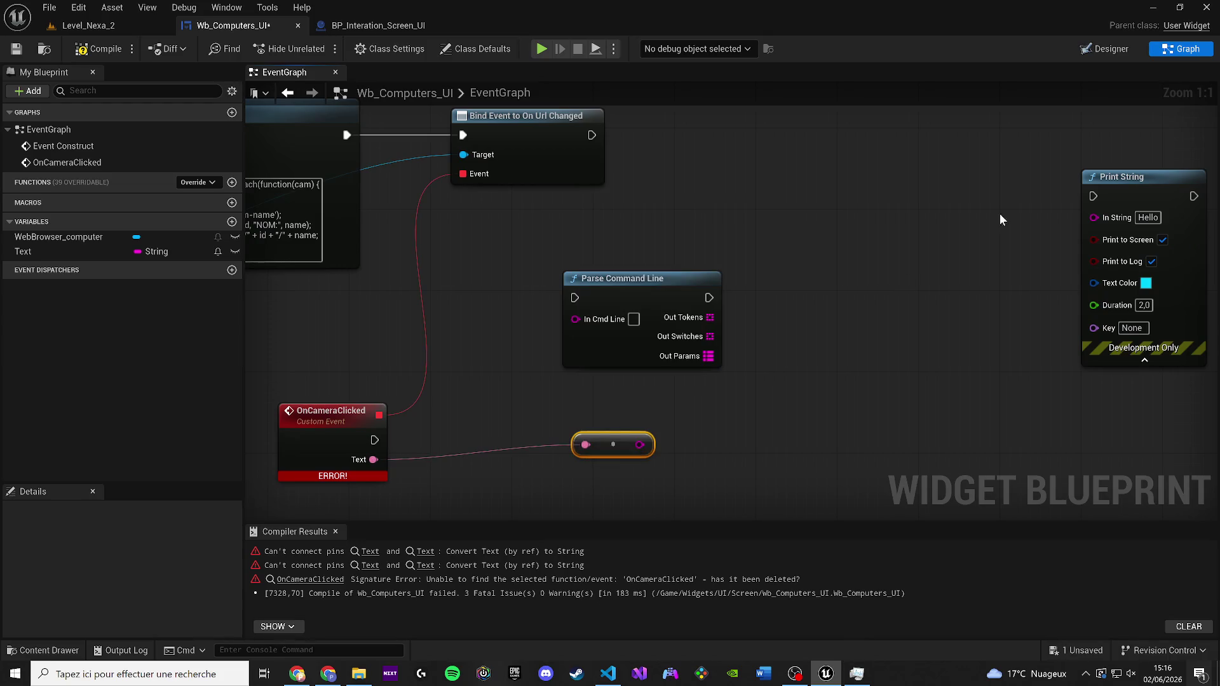
Place the conversion beside OnCameraClicked and feed its string into a new Print String node
mouse_move(594, 452)
mouse_down()
mouse_move(475, 466)
mouse_move(739, 438)
mouse_move(762, 383)
mouse_up()
text(prin)
key(Return)
scroll(698, 318, down, 1)
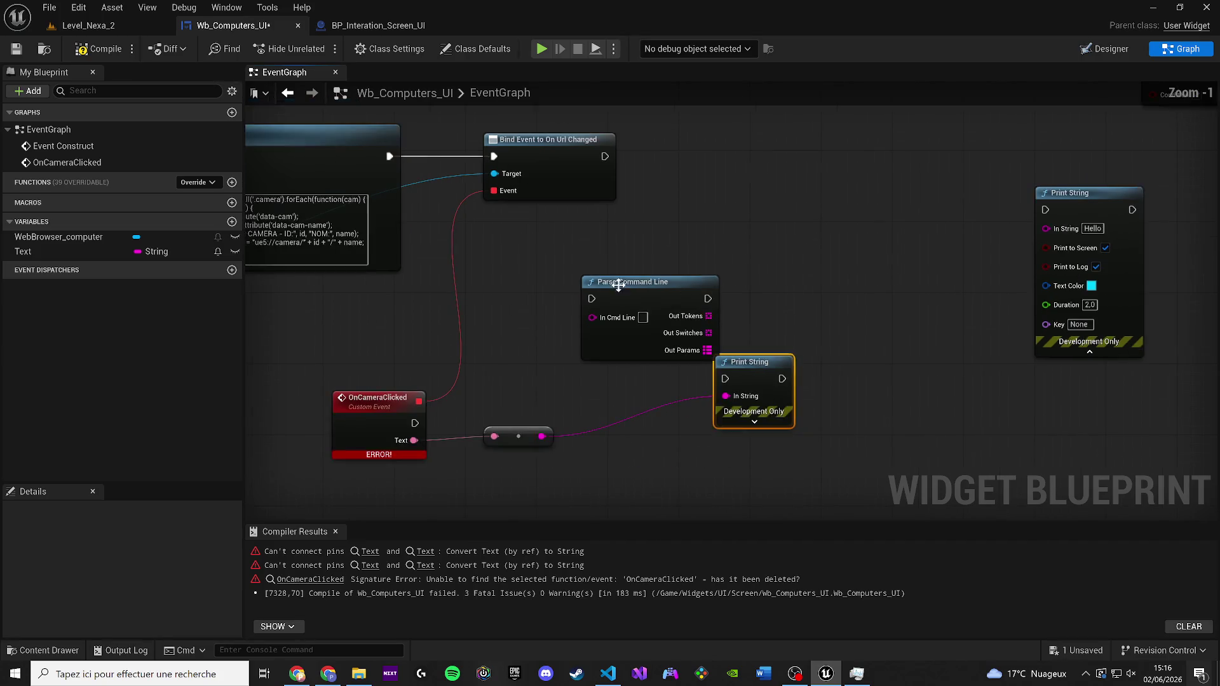
Delete the unused Parse Command Line node and reposition Print String, expanding its pins
click(618, 286)
key(Delete)
mouse_move(691, 399)
mouse_down()
mouse_move(680, 233)
mouse_move(707, 268)
mouse_up()
mouse_move(576, 163)
mouse_down()
mouse_move(714, 248)
mouse_move(763, 319)
mouse_up()
click(734, 295)
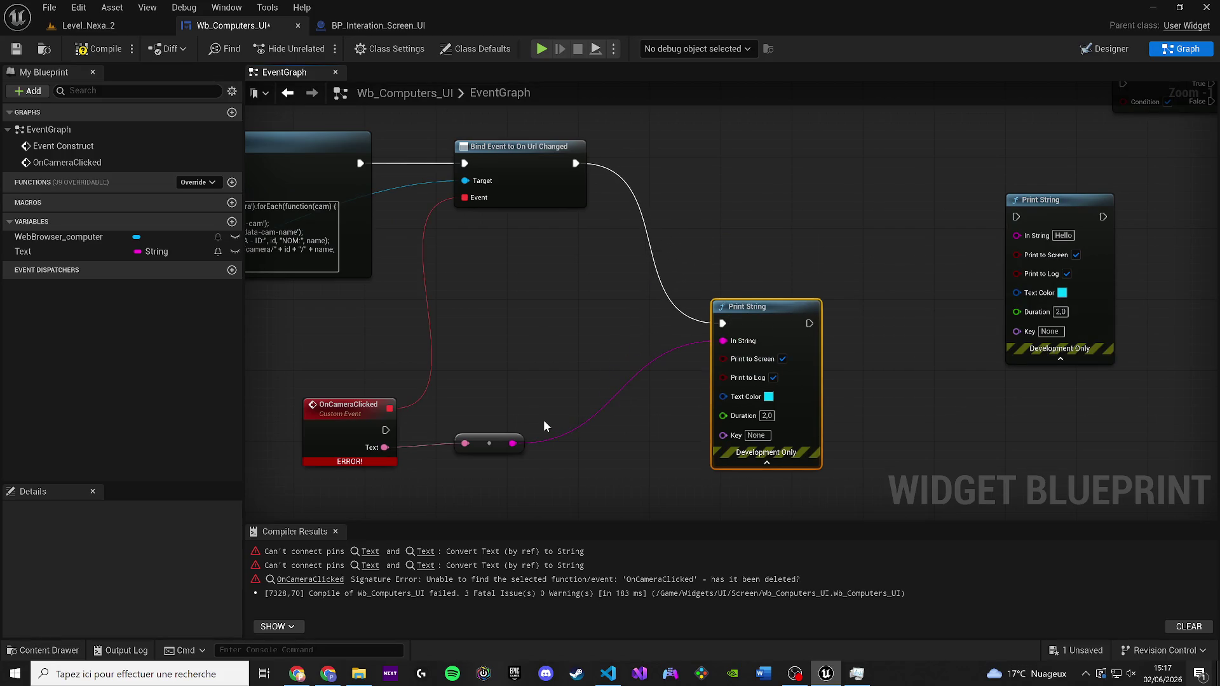
Drive Print String from OnCameraClicked's execution pin instead of Bind Event's
mouse_move(385, 429)
mouse_down()
mouse_move(479, 413)
mouse_move(562, 361)
mouse_move(582, 199)
mouse_up()
alt+click(576, 164)
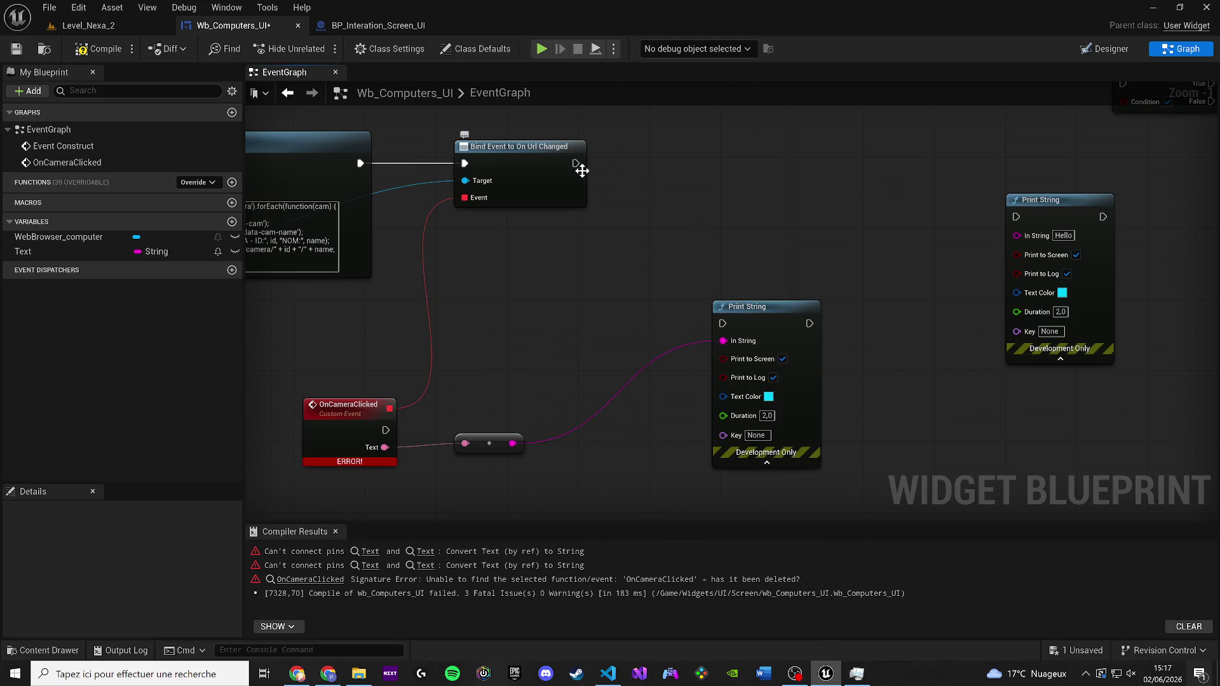
mouse_move(385, 430)
mouse_down()
mouse_move(792, 338)
mouse_move(723, 324)
mouse_up()
mouse_move(486, 450)
mouse_down()
mouse_move(522, 477)
mouse_move(566, 486)
mouse_up()
drag(764, 333, 771, 420)
Compile and save Wb_Computers_UI with tidied nodes, then switch to Visual Studio Code
click(98, 49)
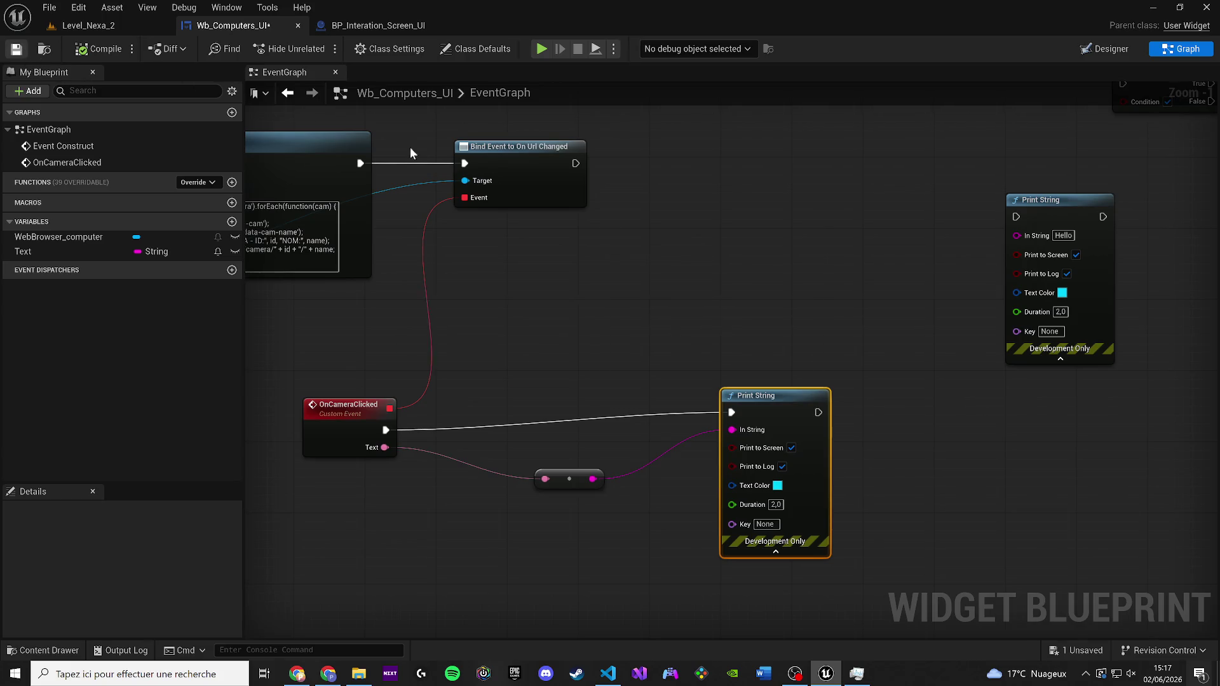
drag(756, 397, 721, 419)
drag(568, 478, 533, 479)
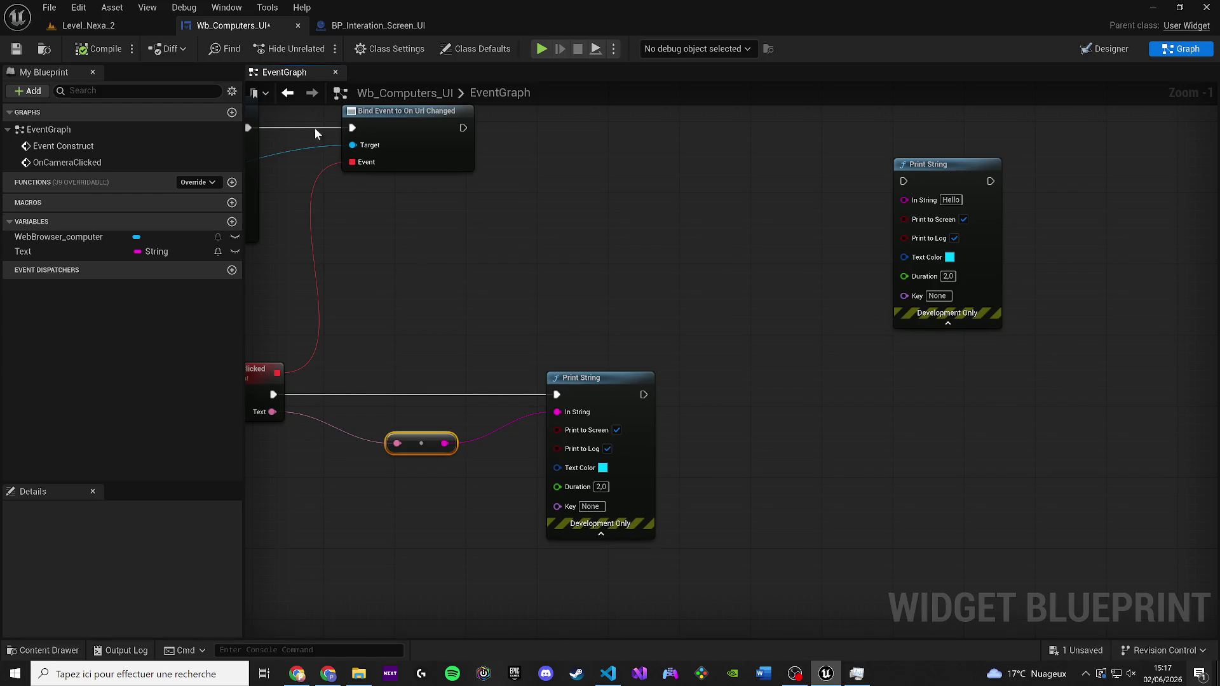
click(16, 49)
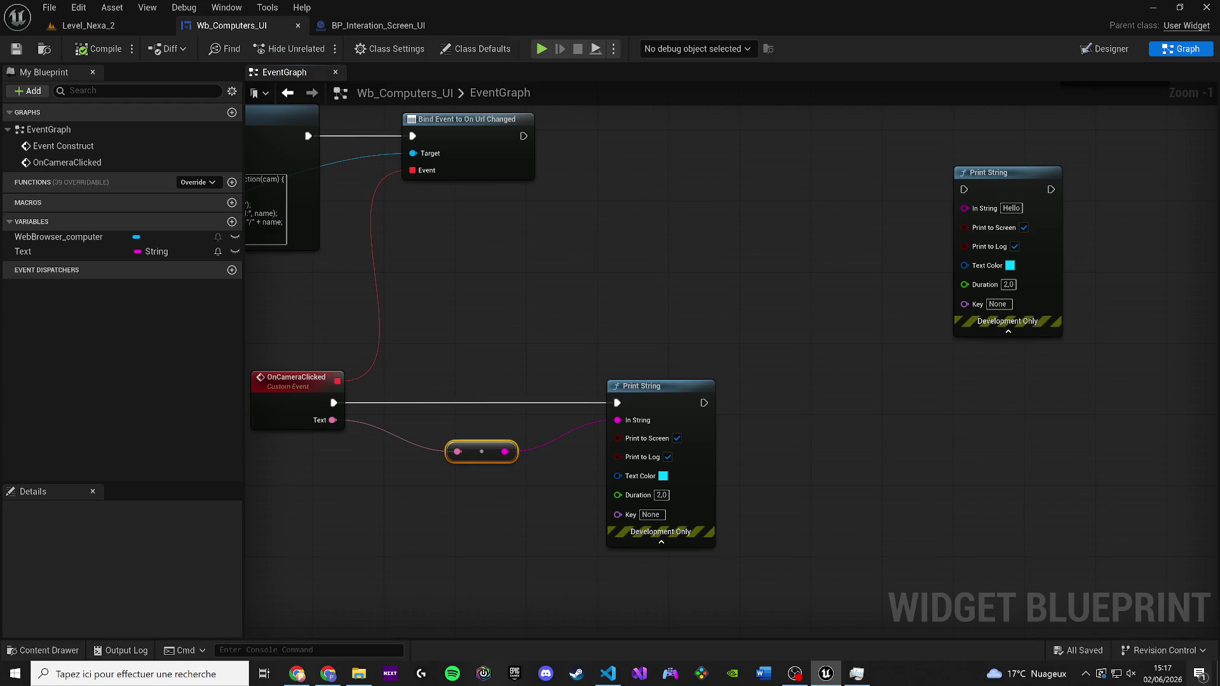
key(alt+Tab)
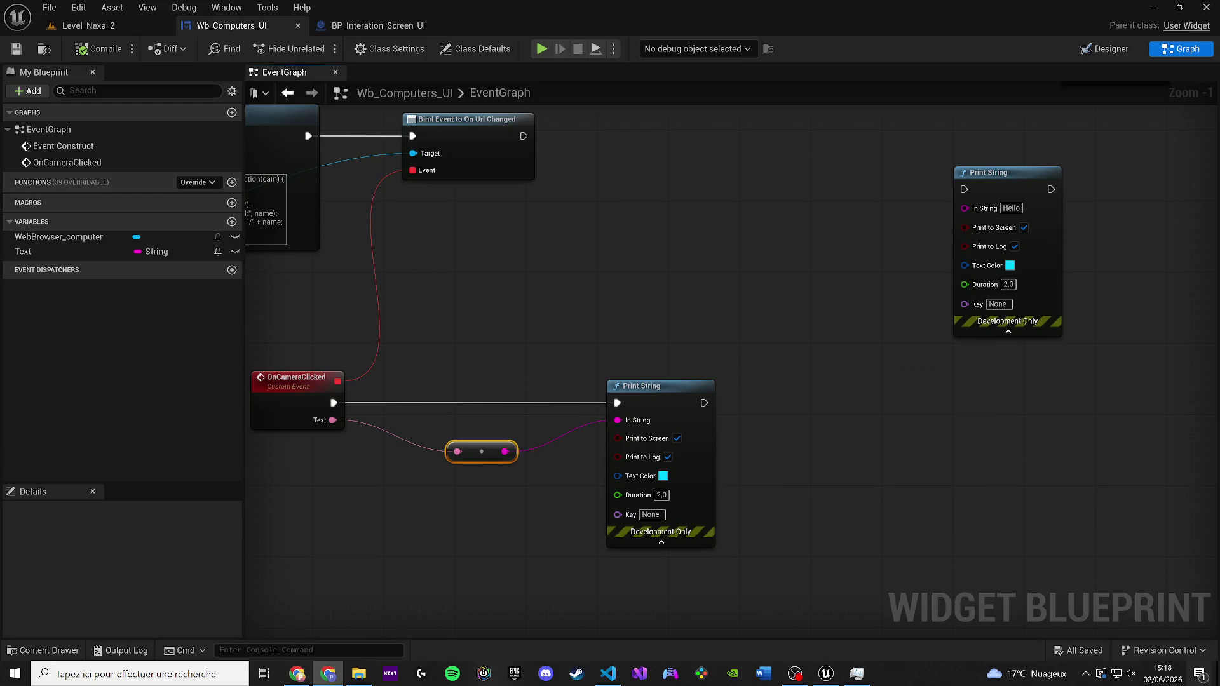
click(608, 673)
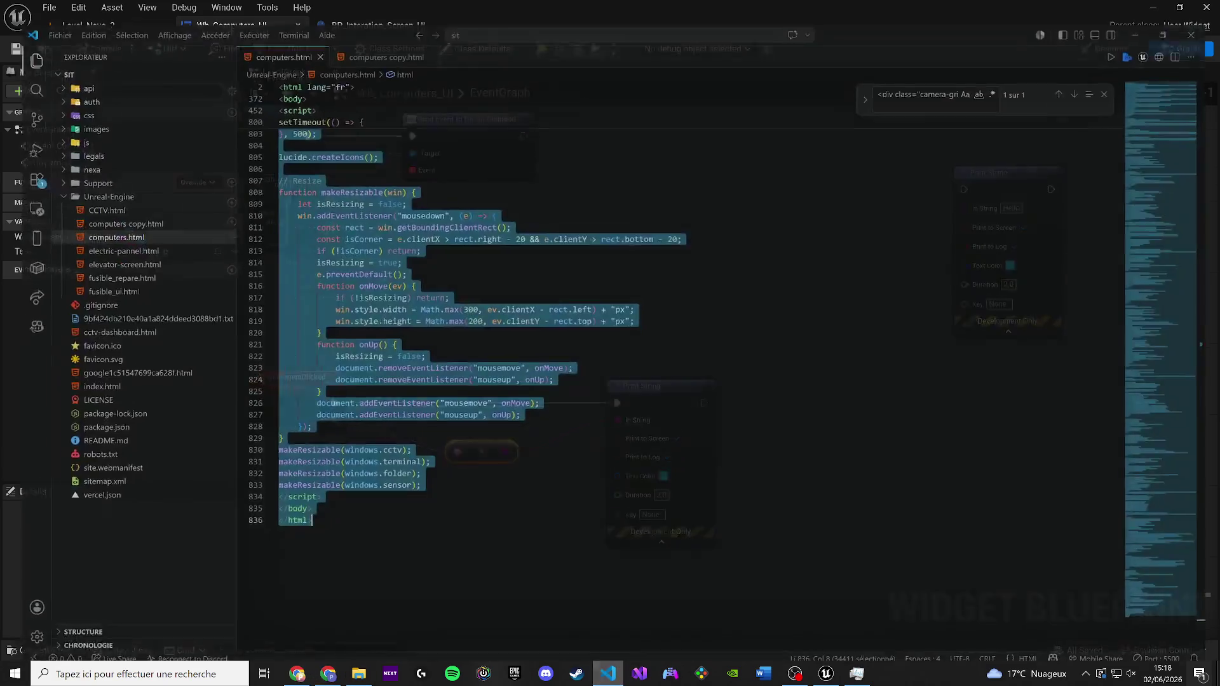
Paste the chat output over computers.html and delete its opening and trailing chat lines
key(ctrl+a)
key(ctrl+v)
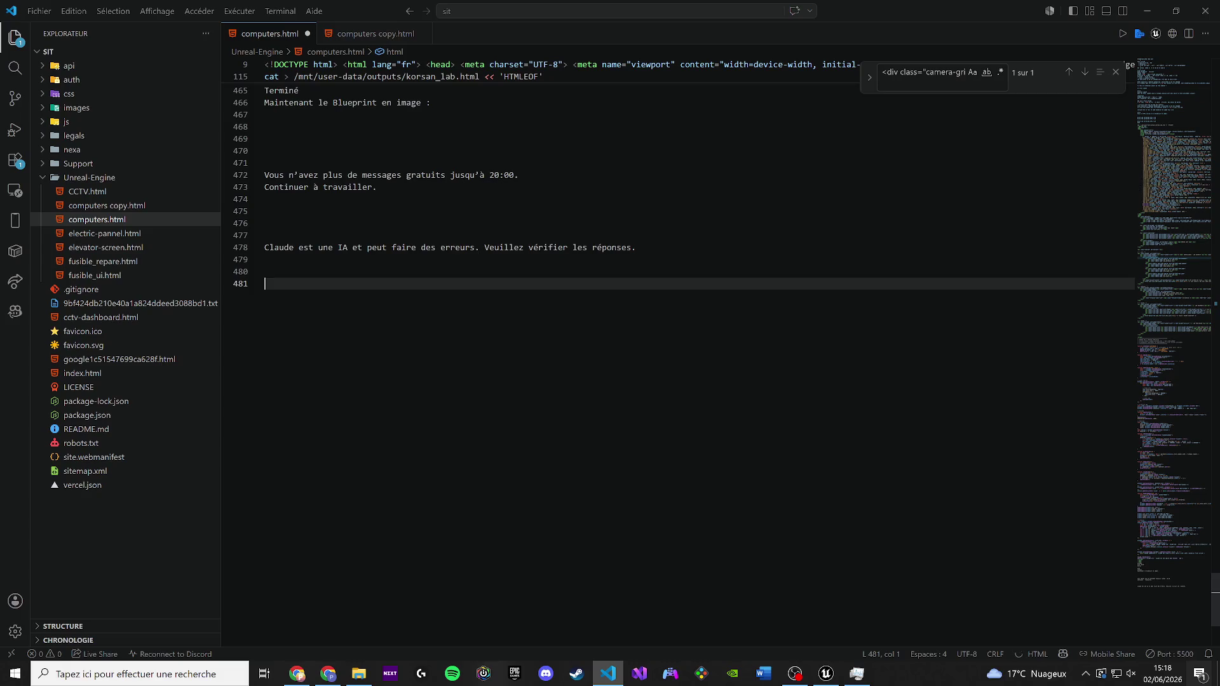
mouse_move(381, 569)
mouse_down()
mouse_move(325, 533)
mouse_move(265, 315)
mouse_up()
key(BackSpace)
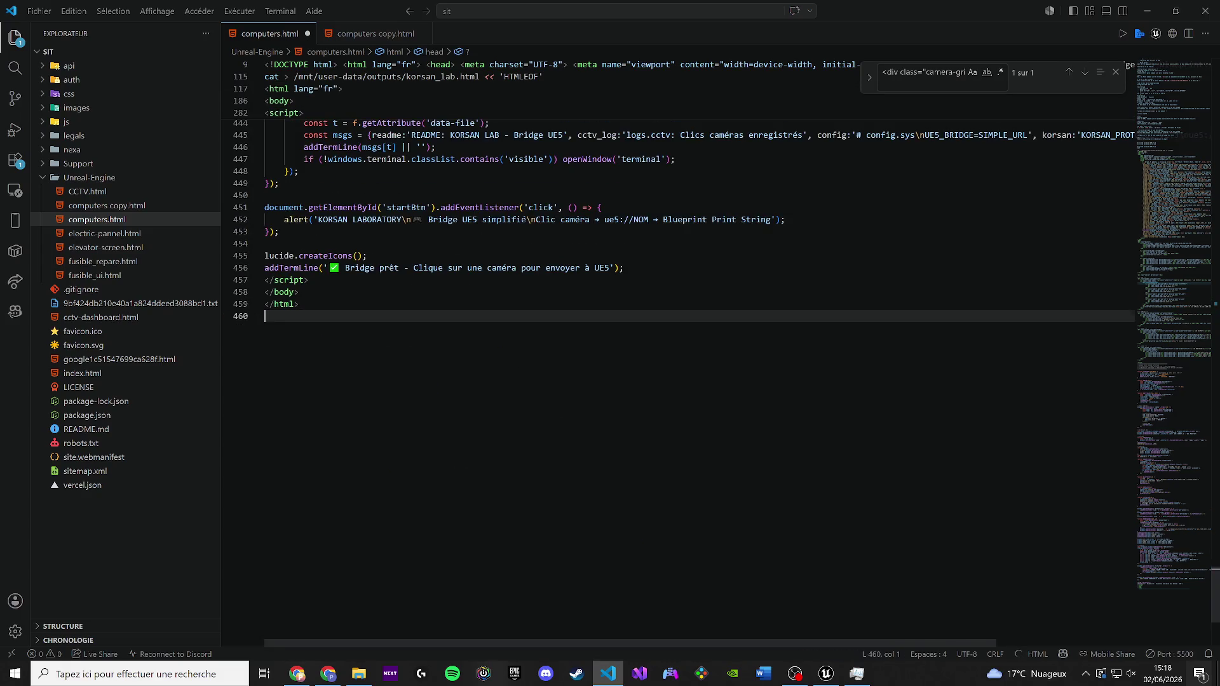
mouse_move(1149, 528)
mouse_down()
mouse_move(1184, 249)
mouse_move(1182, 83)
mouse_up()
click(407, 170)
key(ctrl+shift+Home)
key(BackSpace)
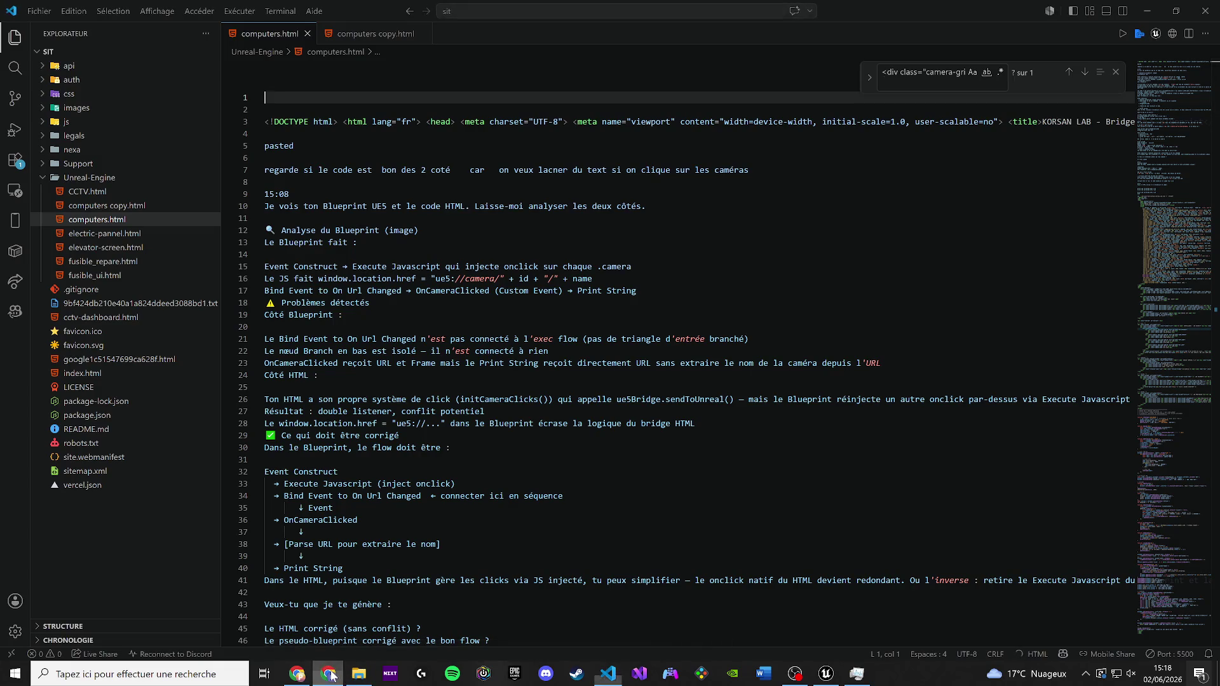
Glance at the Unreal Editor, return to VS Code and select the whole document
click(267, 675)
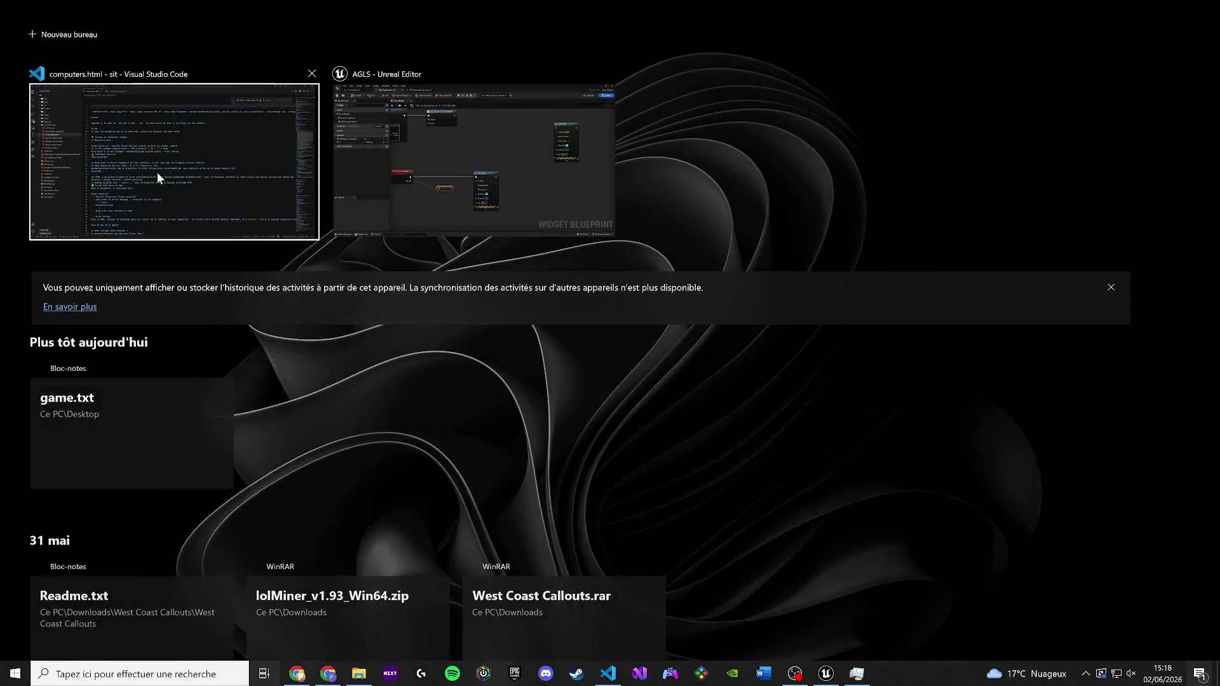
click(345, 201)
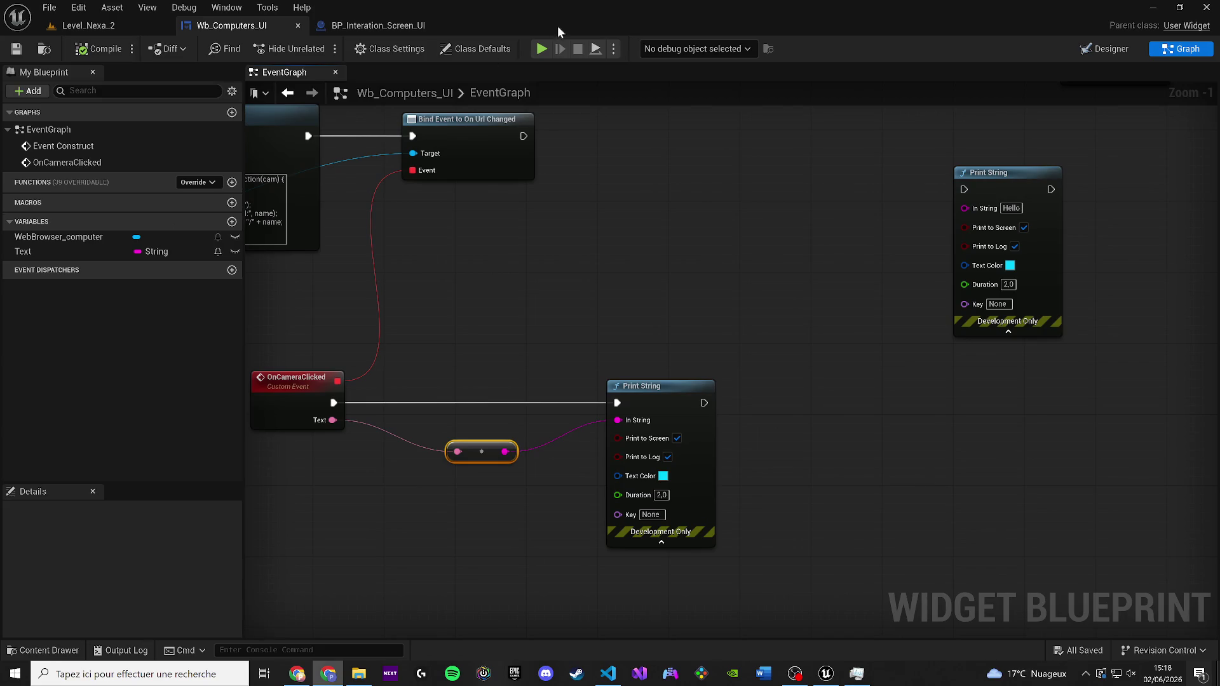
click(608, 673)
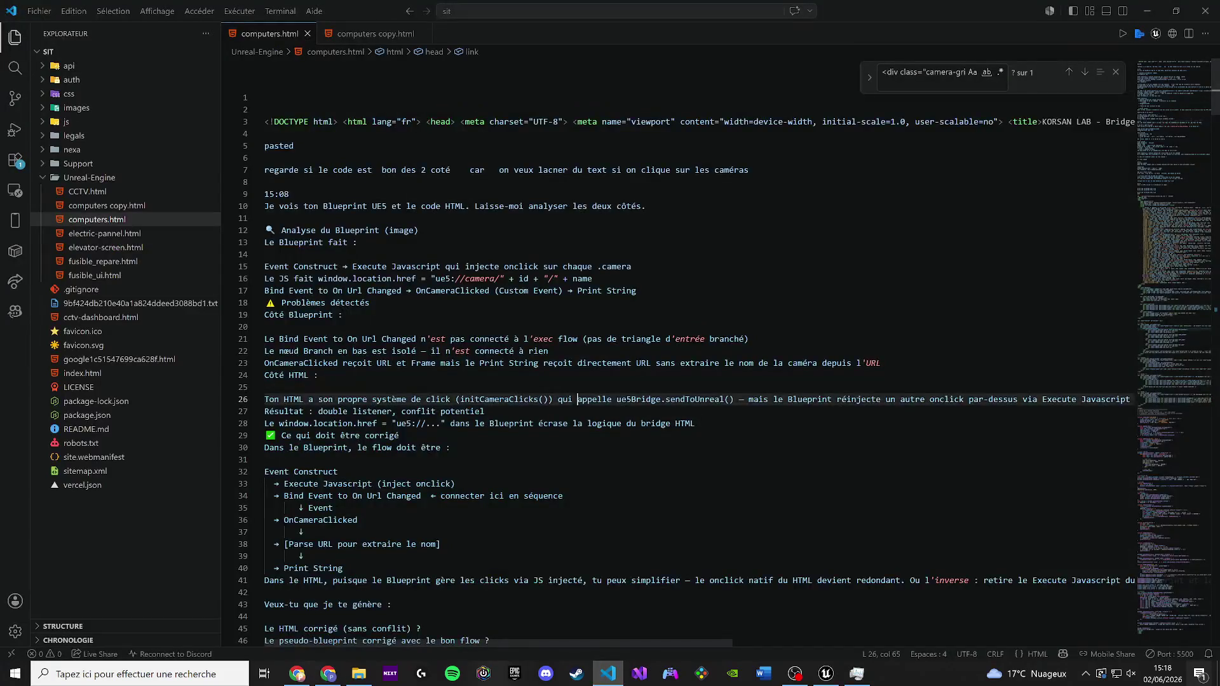
key(ctrl+a)
click(297, 674)
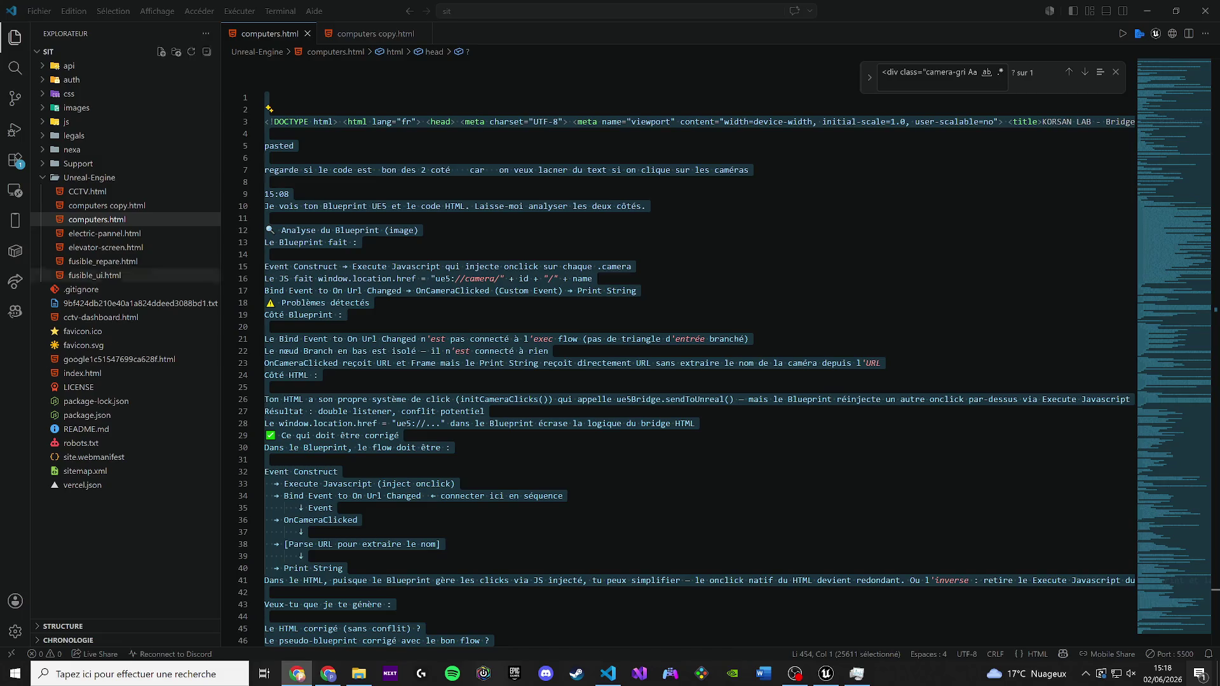
Search computers.html for the HTMLEOF marker
drag(369, 302, 532, 290)
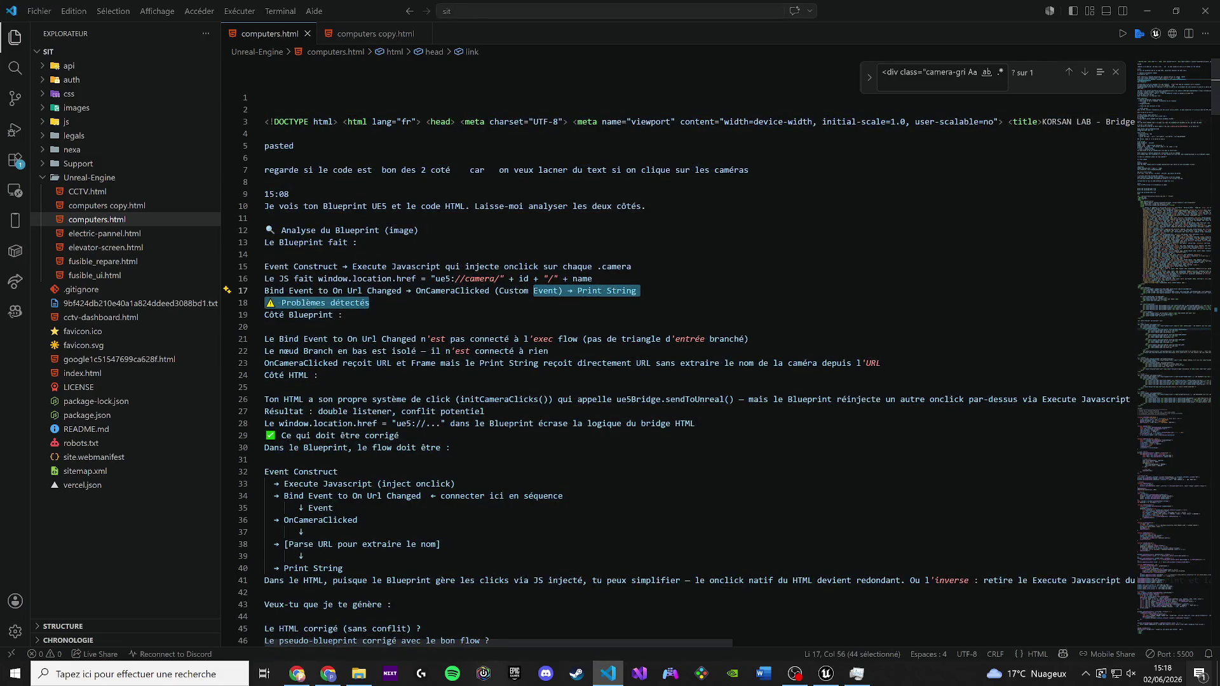
drag(357, 242, 421, 230)
key(ctrl+f)
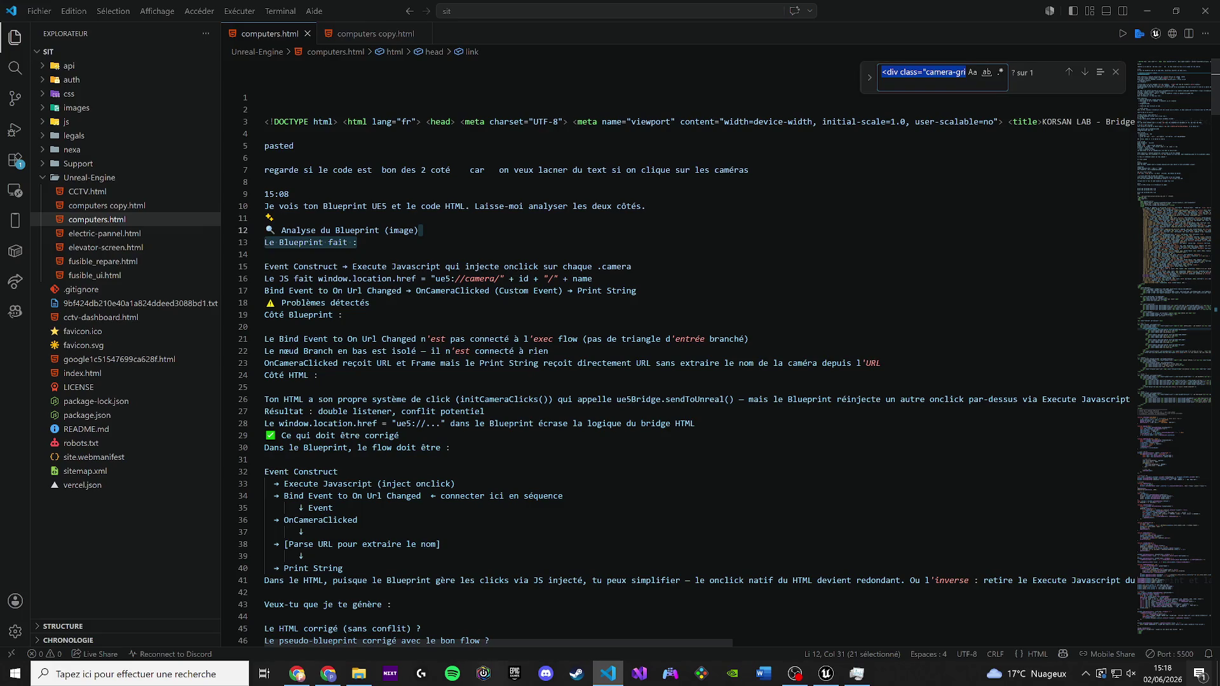
text(HTMLO)
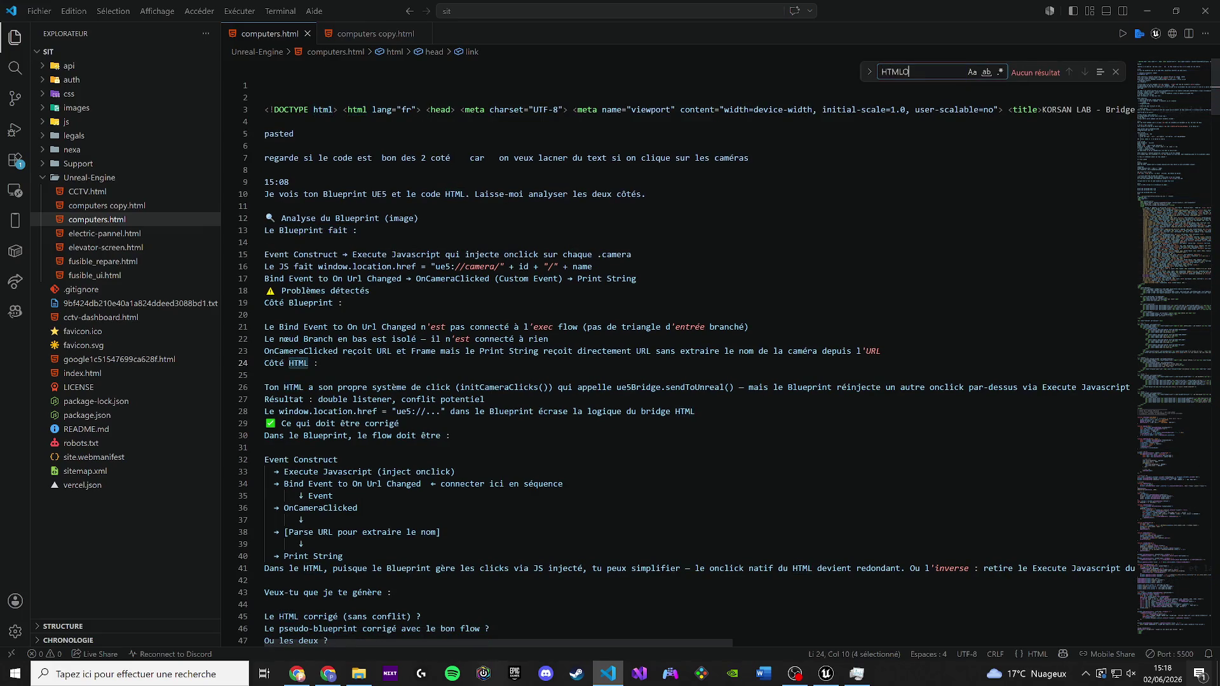
key(BackSpace)
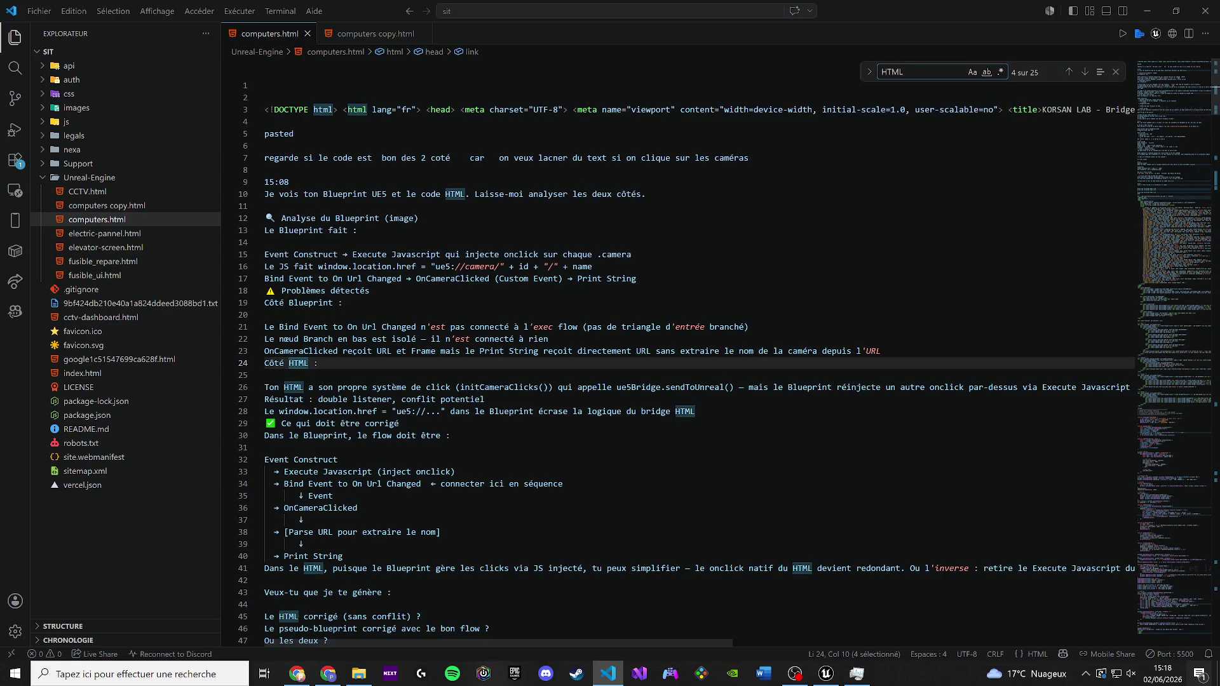
text(EOF)
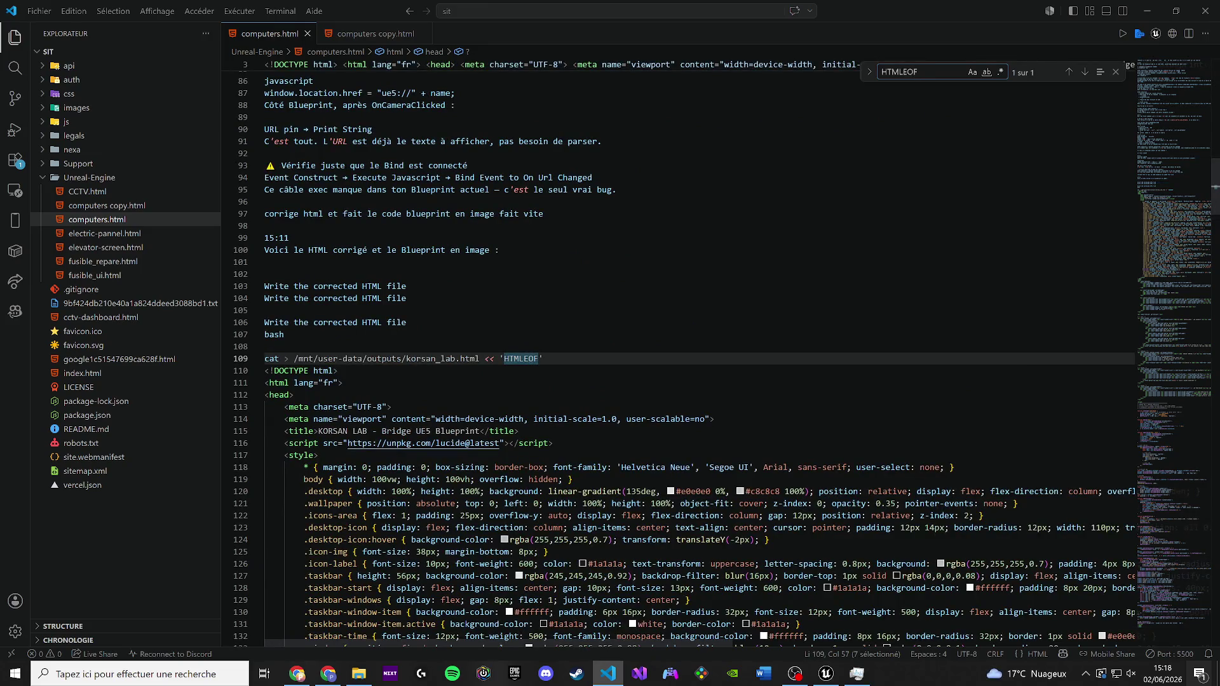
Cut the chat explanation from the marker up to line 5
key(shift+Up)
key(shift+Up)
key(shift+Up)
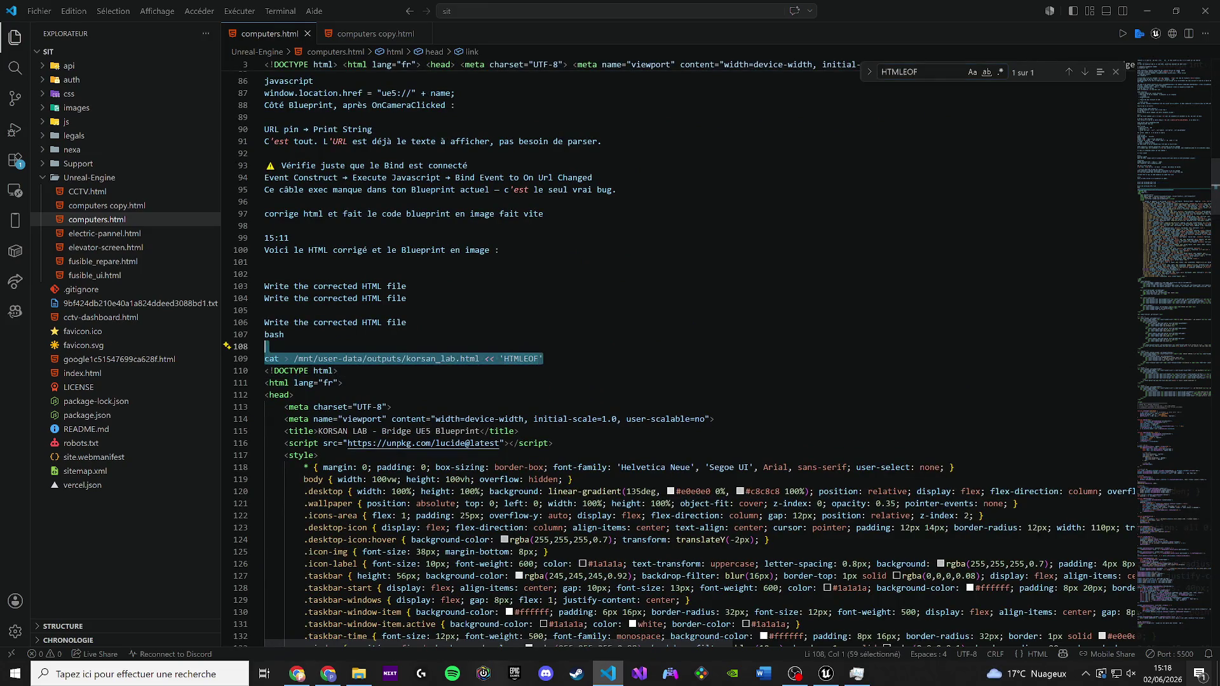
key(shift+Up)
key(shift+Up)
key(shift+Up)
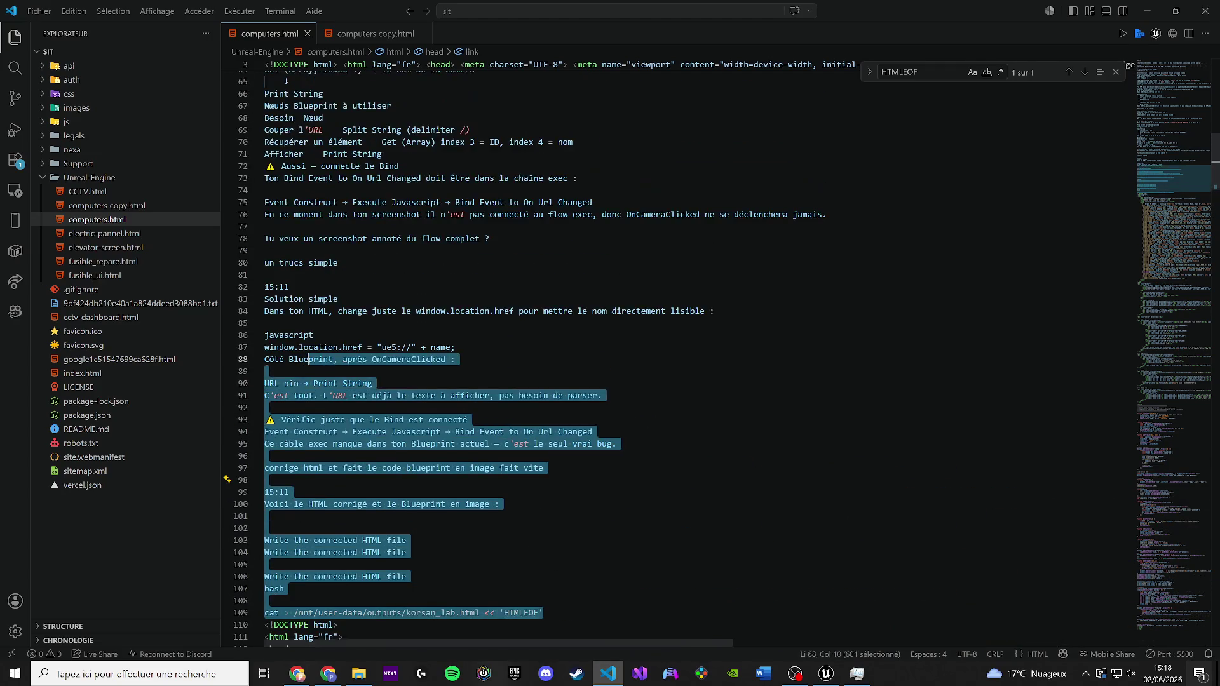
key(shift+Up)
key(shift+Up)
key(shift+Up)
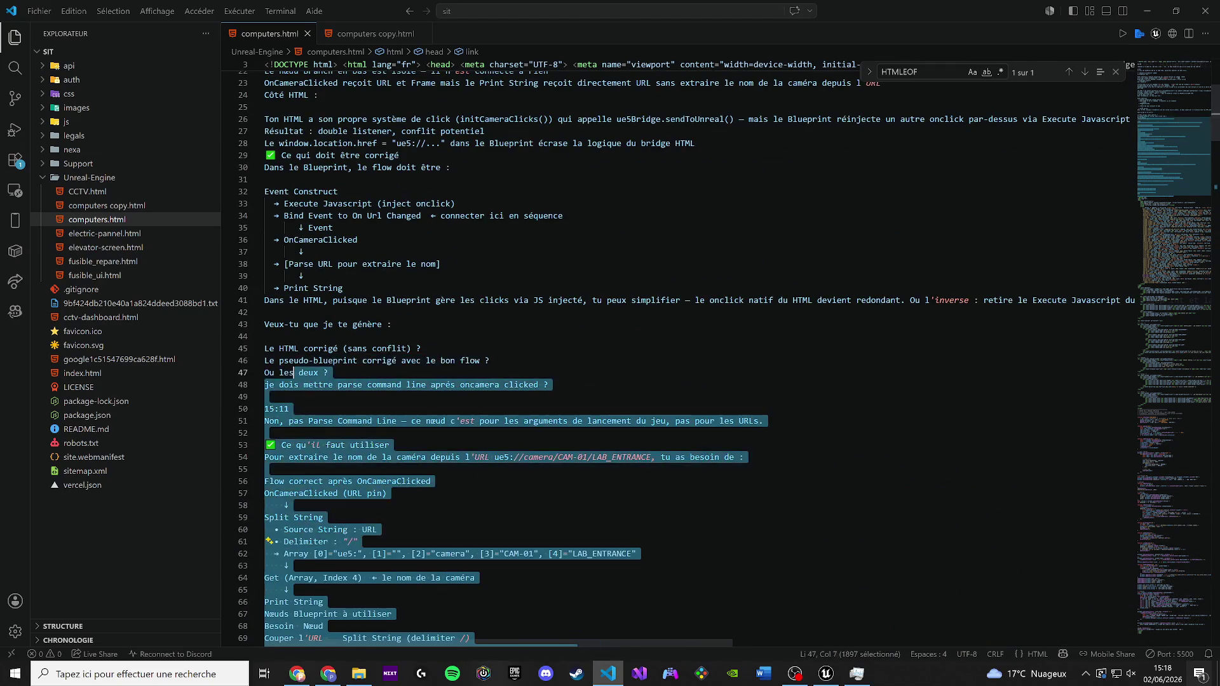
key(shift+Up)
key(shift+Up)
key(shift+Up)
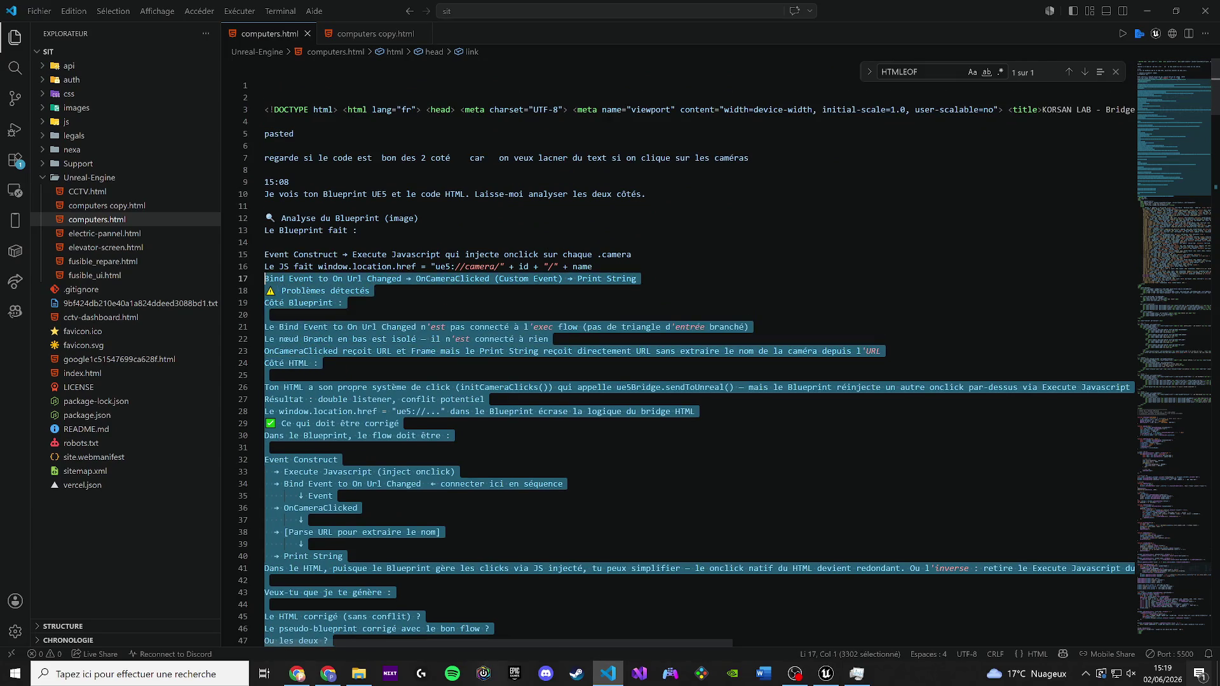
key(shift+Up)
key(shift+Up)
key(shift+Up)
right_click(259, 136)
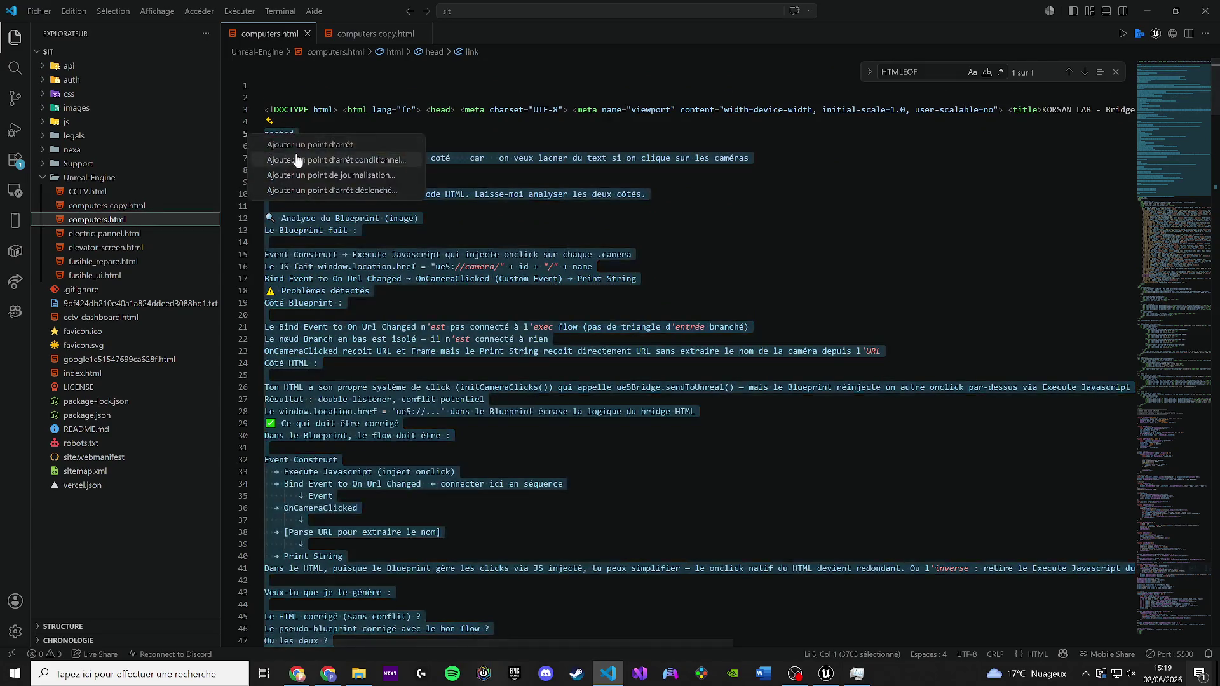
right_click(400, 141)
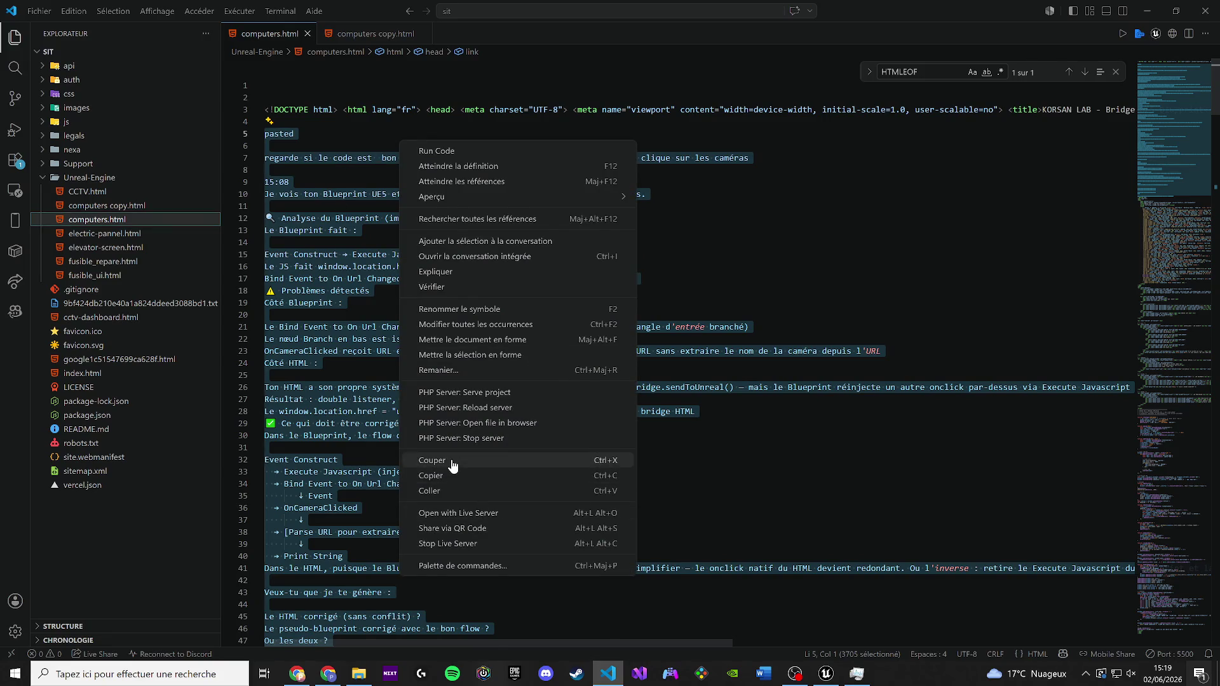
click(429, 491)
Save computers.html, select its contents, and minimize VS Code to reveal Unreal Engine
key(ctrl+s)
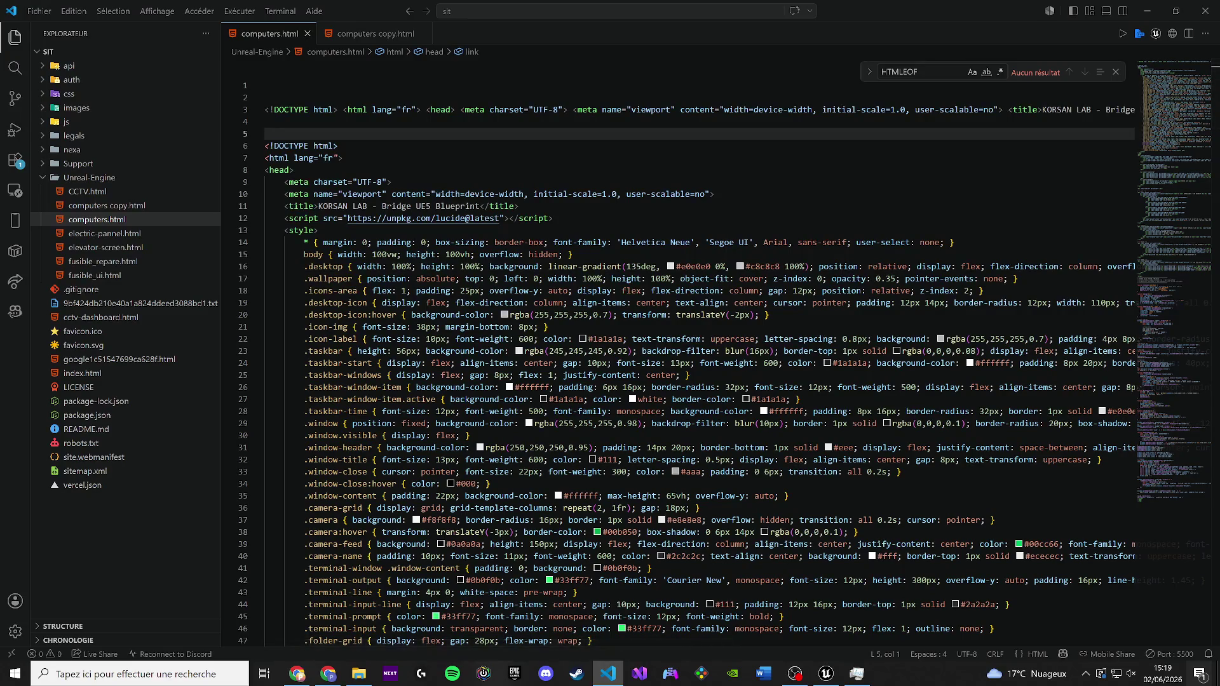
key(ctrl+a)
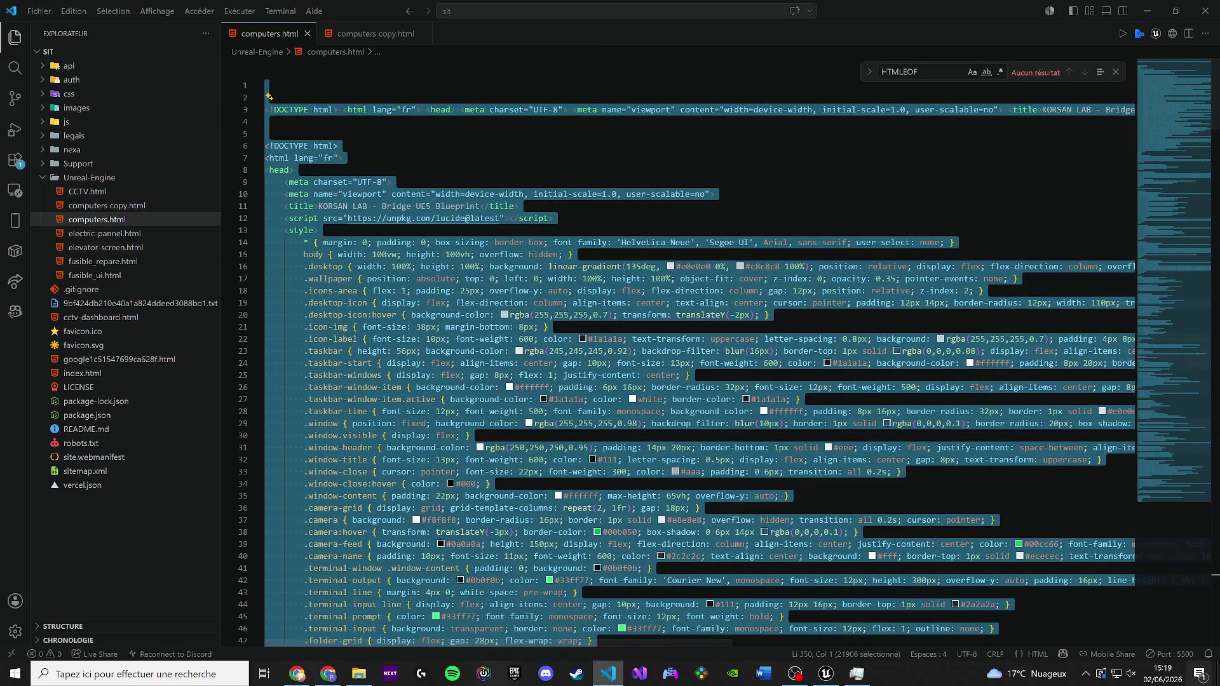
key(alt+Tab)
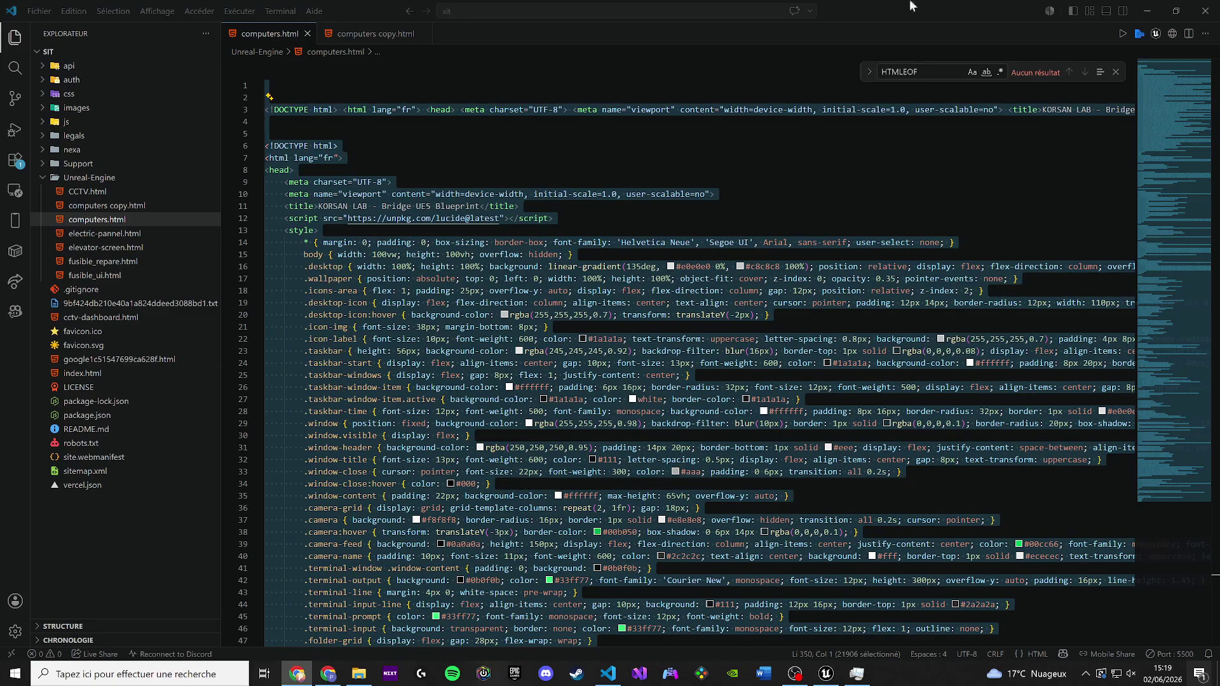
click(1155, 9)
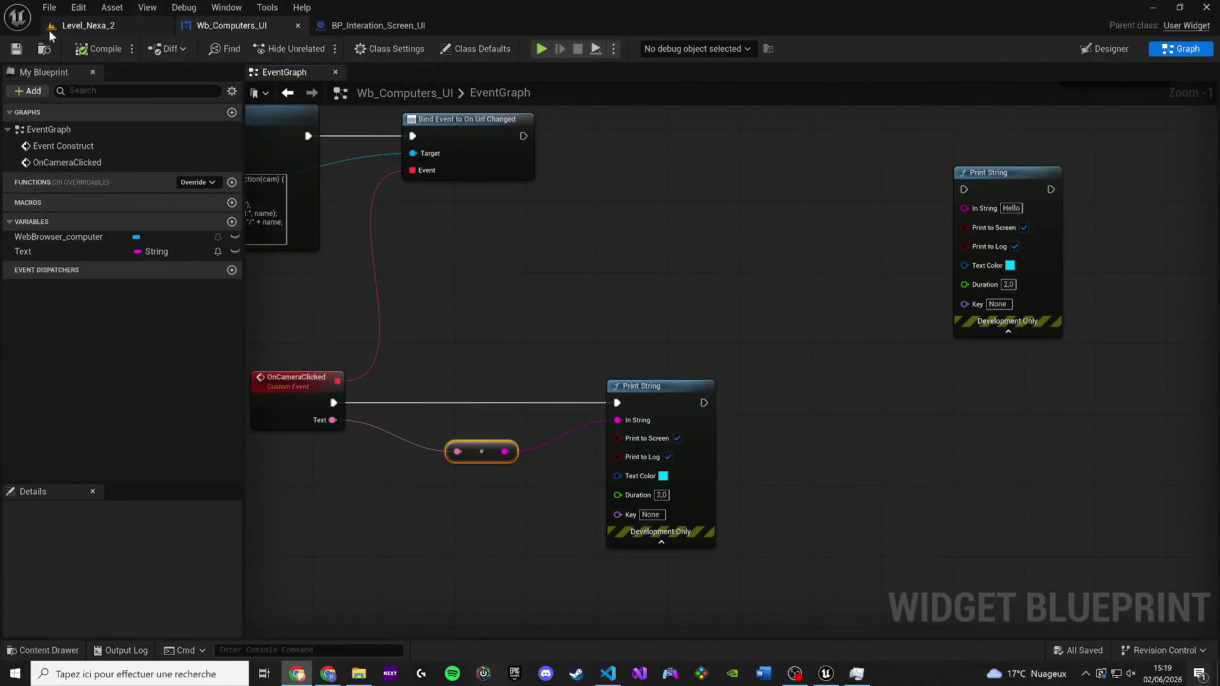
Play Level_Nexa_2 in the editor and interact with the wall screen to open the KORSAN LAB desktop
click(89, 25)
click(319, 48)
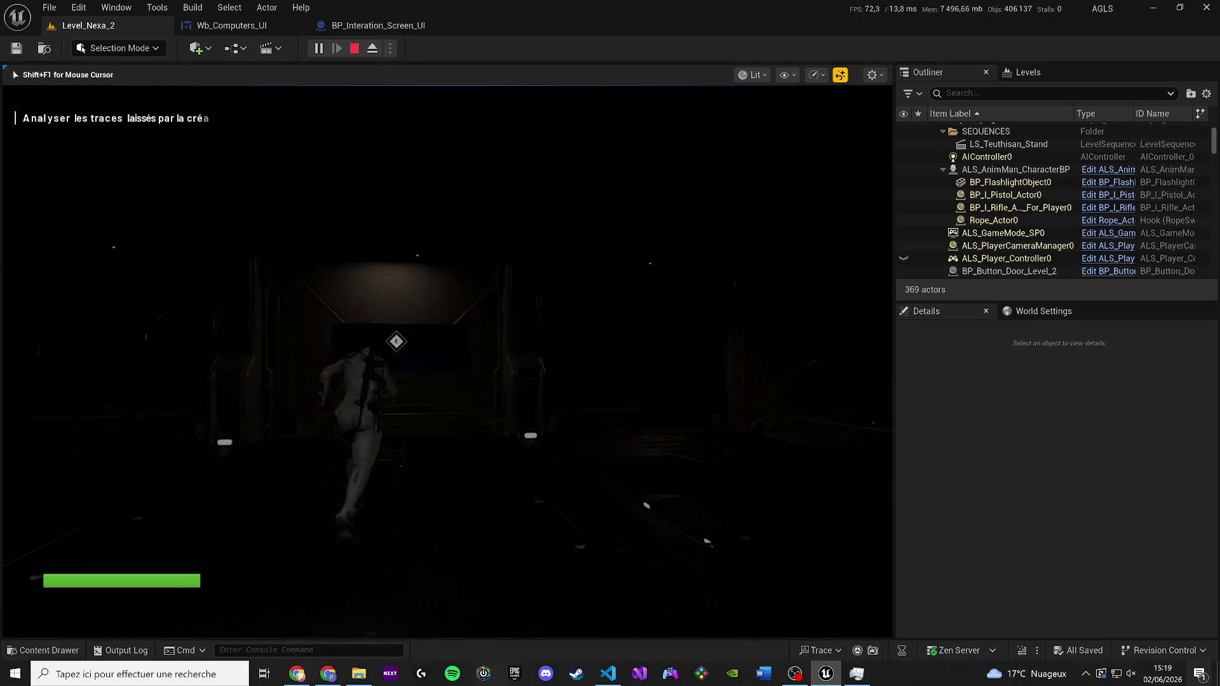
key(e)
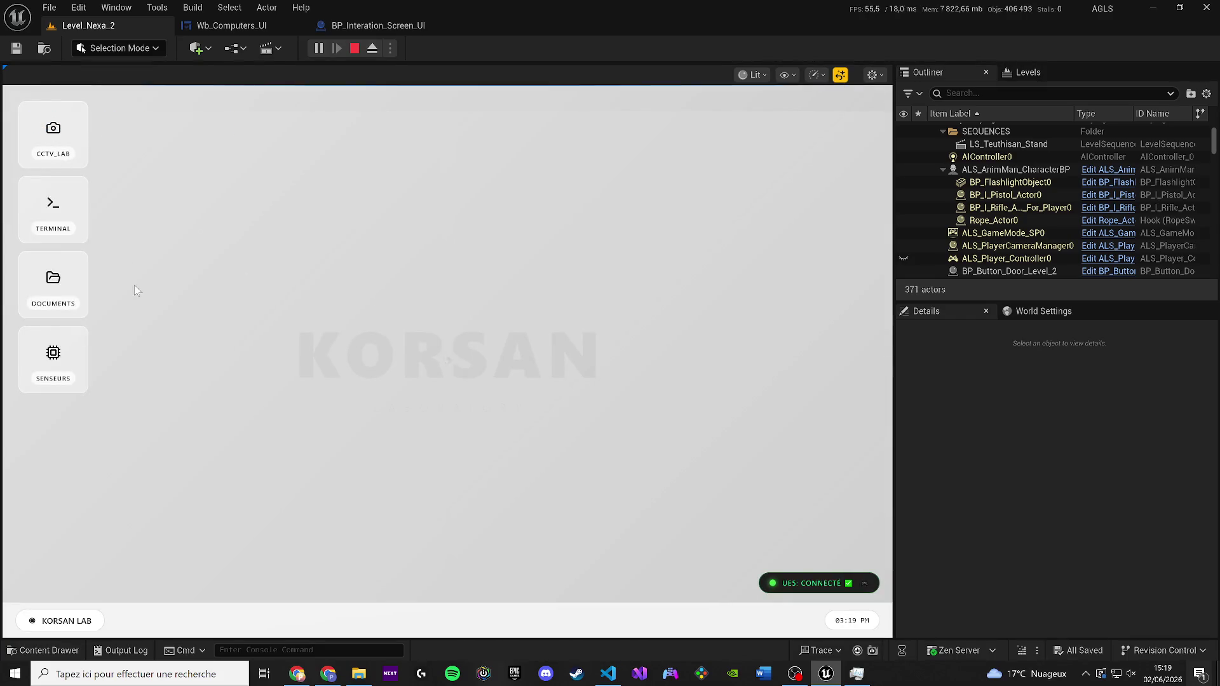
Open the CCTV_LAB surveillance window on the in-game desktop
click(49, 367)
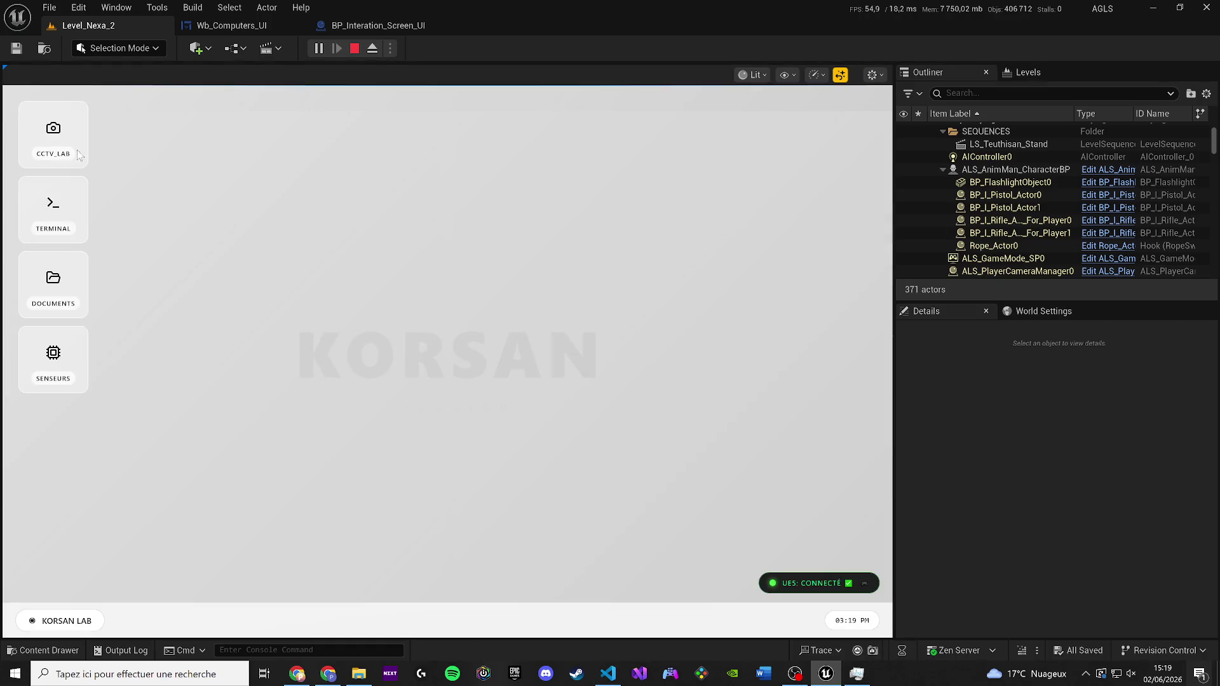
click(85, 145)
click(57, 143)
click(87, 167)
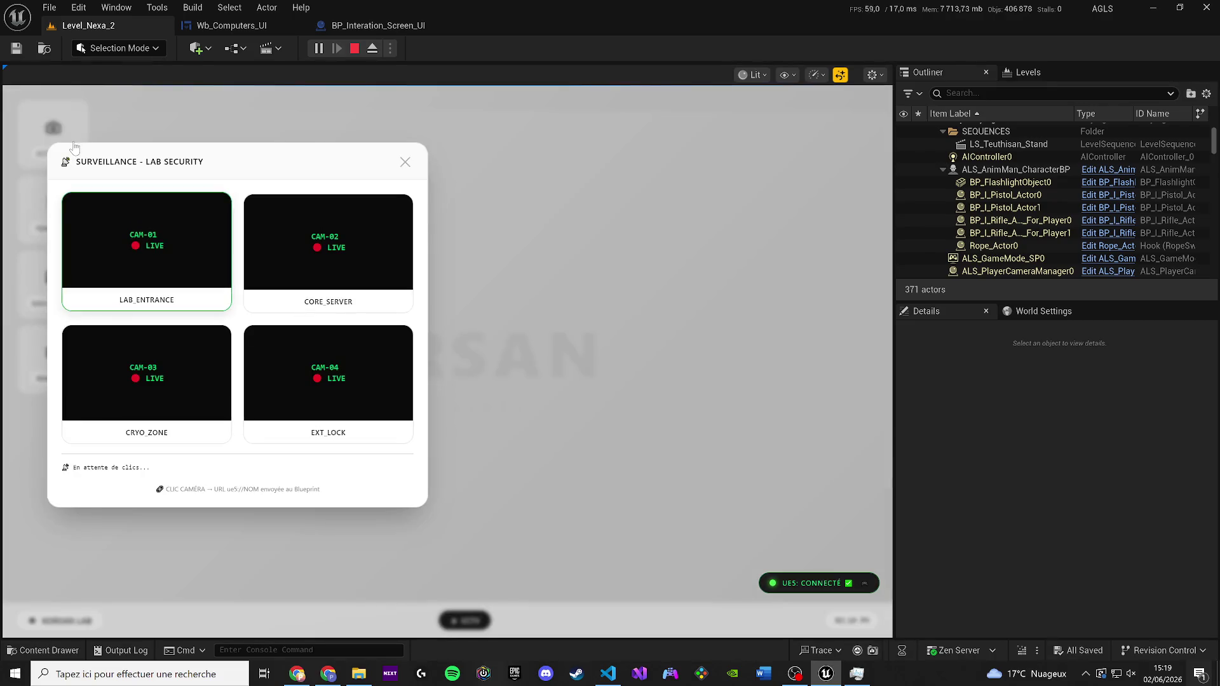
Click the CAM-01 (LAB_ENTRANCE) and CAM-04 (EXT_LOCK) tiles, then view the Wb_Computers_UI graph
click(171, 253)
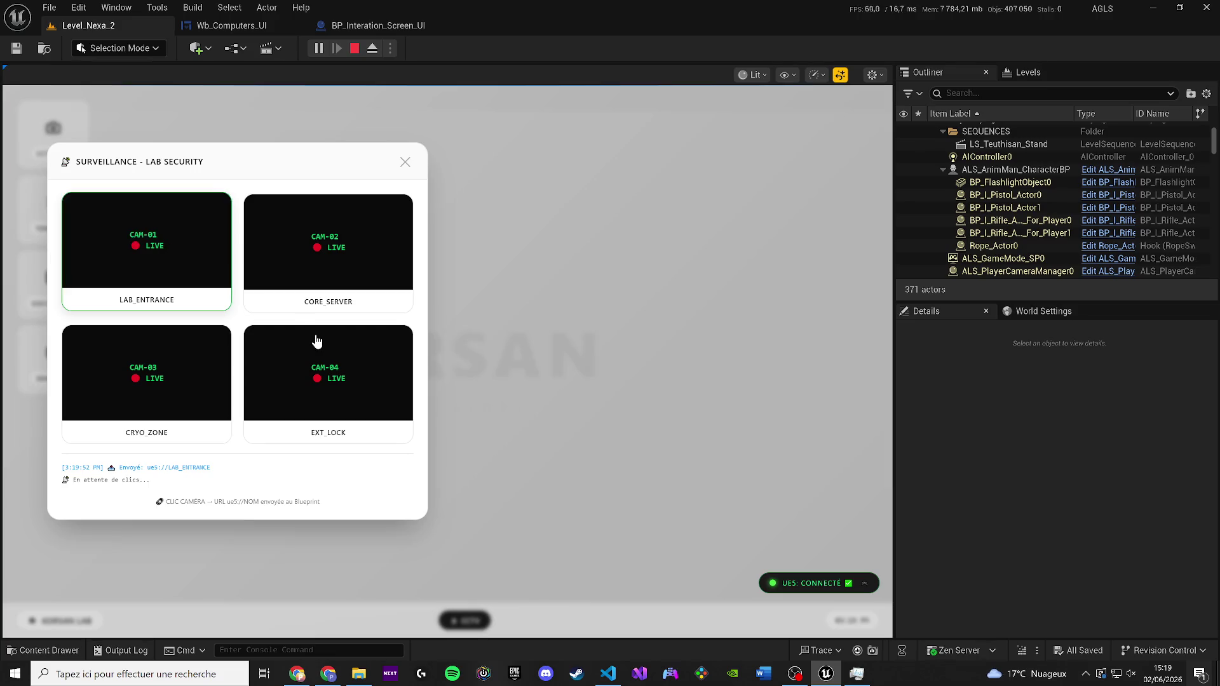
click(371, 370)
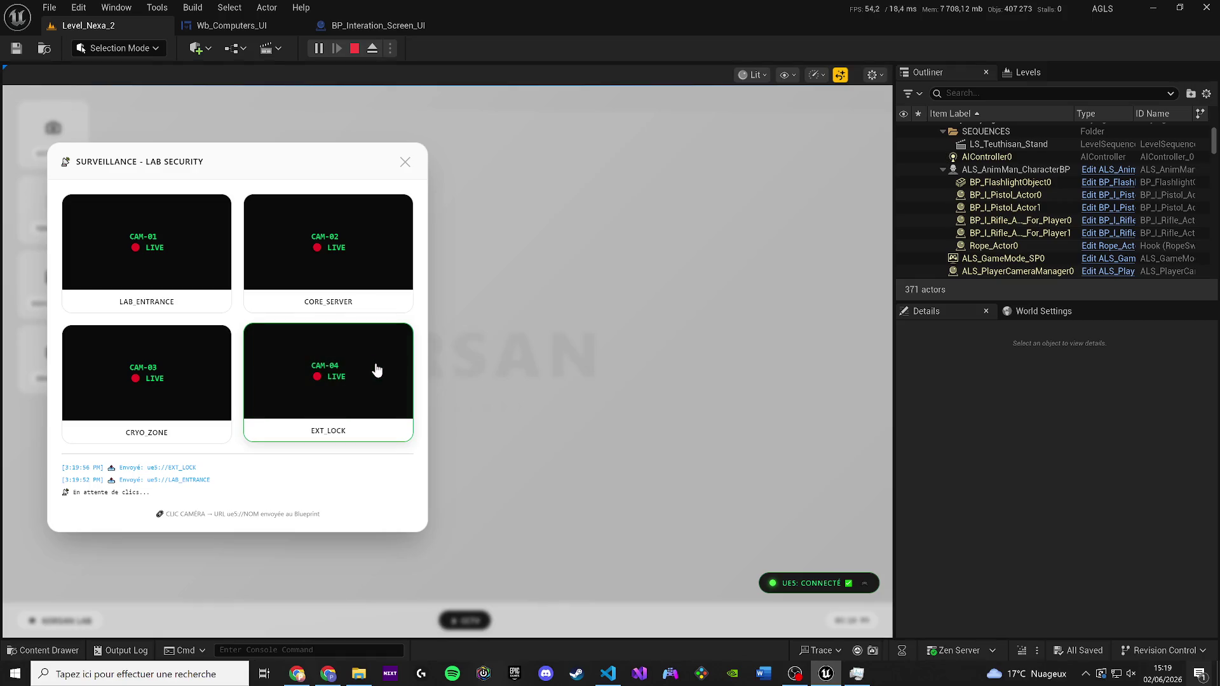
click(379, 370)
click(377, 372)
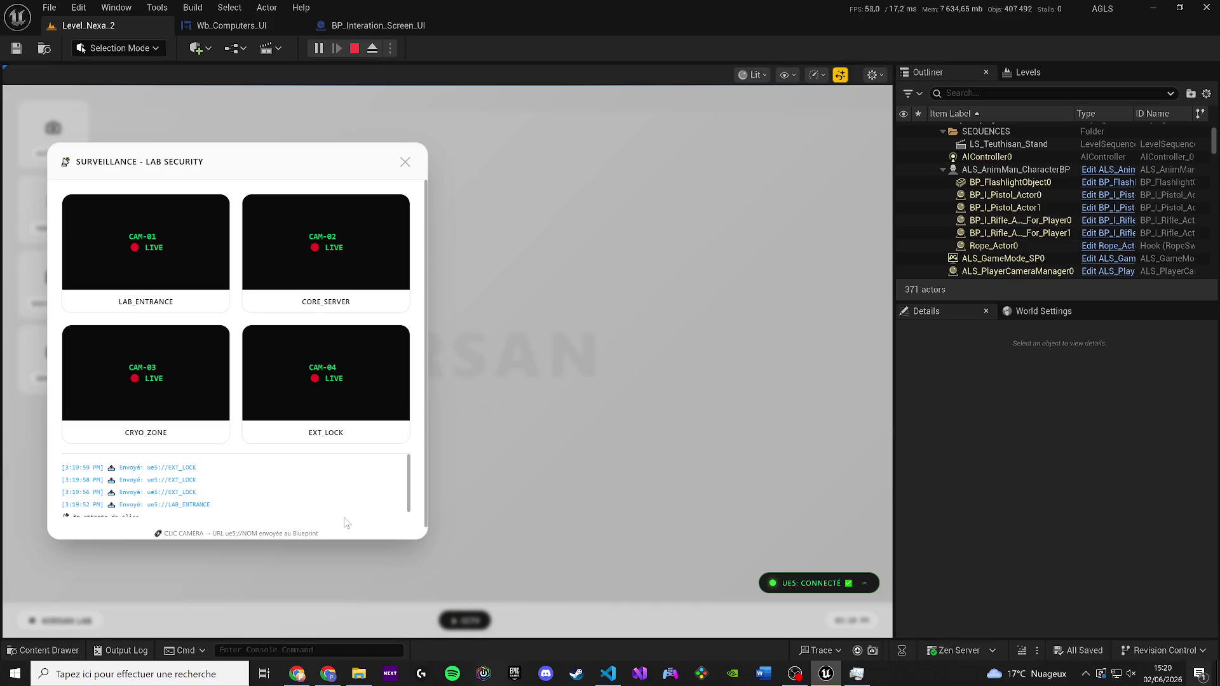
click(219, 28)
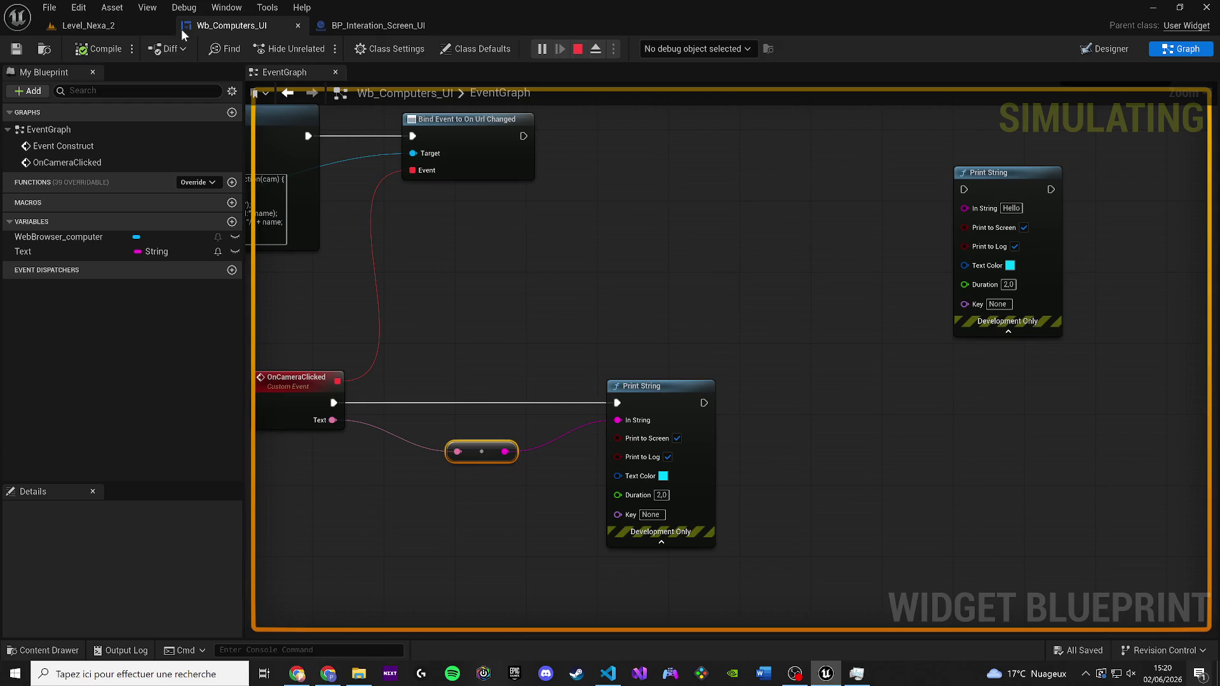
Copy the ue5://EXT_LOCK ERR_UNKNOWN_URL_SCHEME (-302) error, pause play, and bring up computers.html
click(159, 26)
mouse_move(7, 99)
mouse_down()
mouse_move(604, 102)
mouse_move(590, 104)
mouse_up()
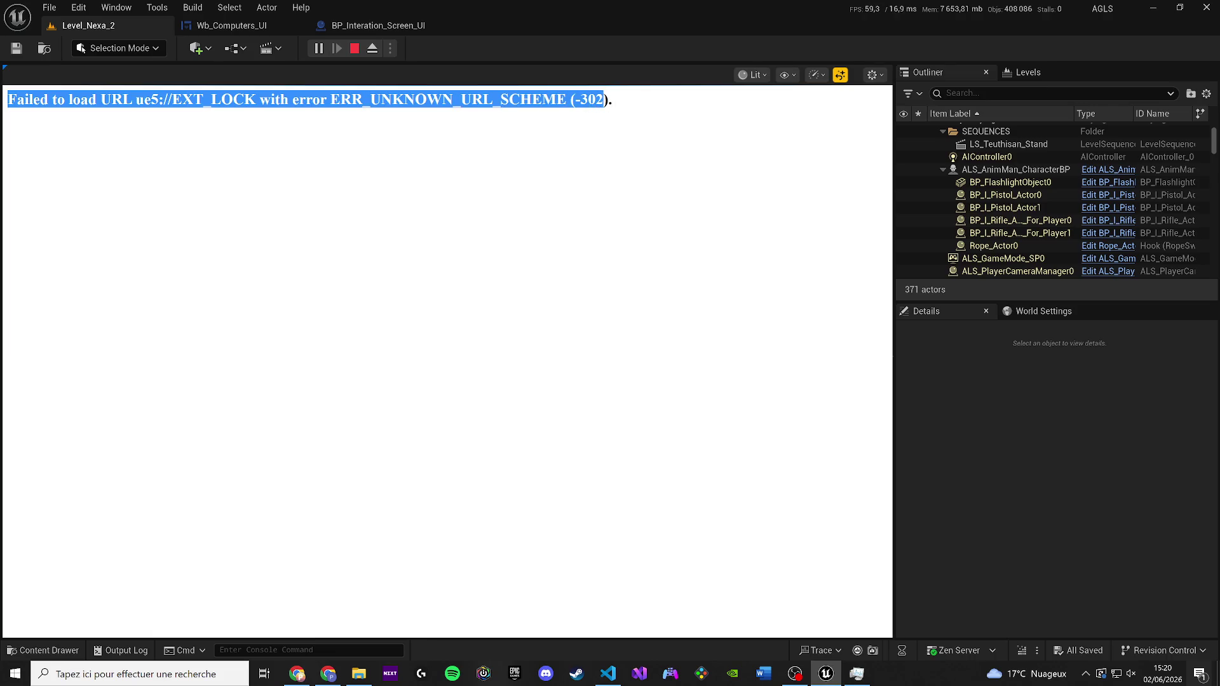
right_click(591, 104)
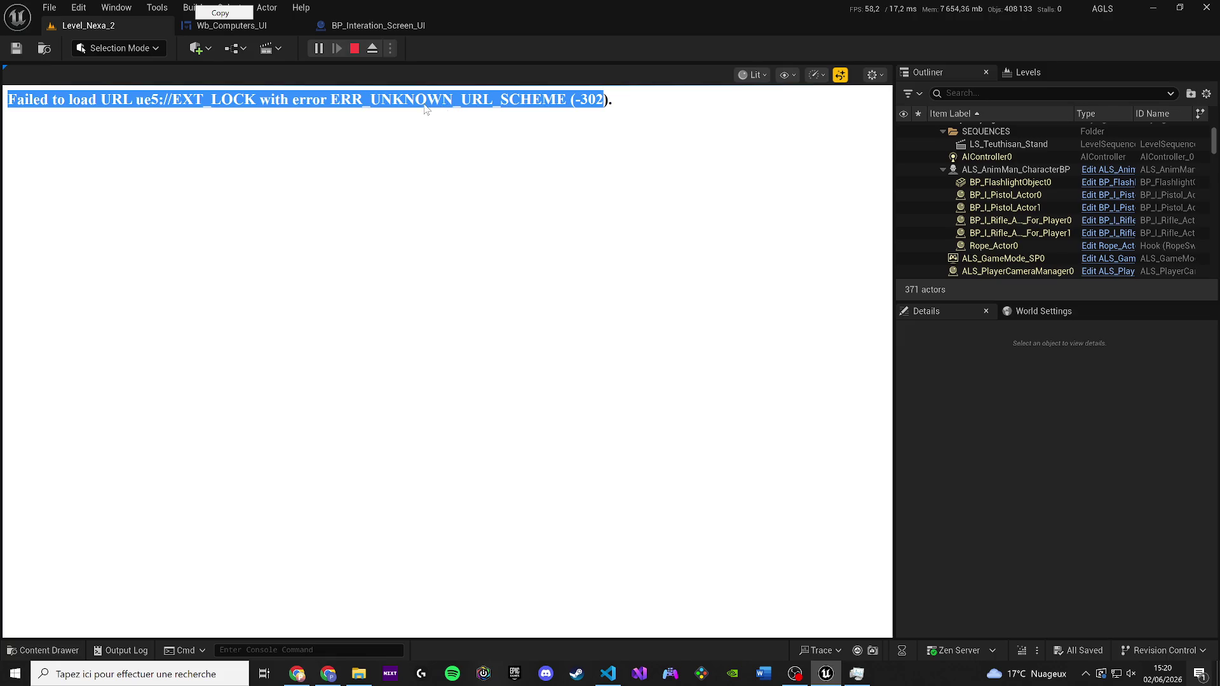
click(318, 48)
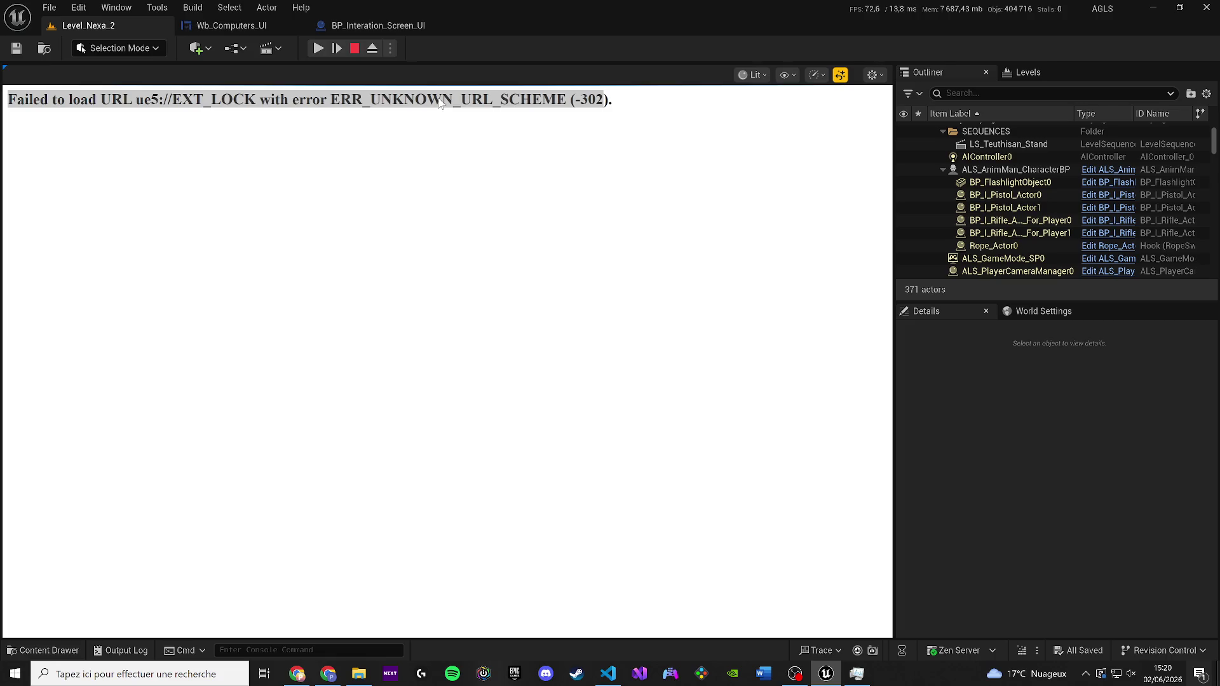
right_click(249, 48)
click(244, 13)
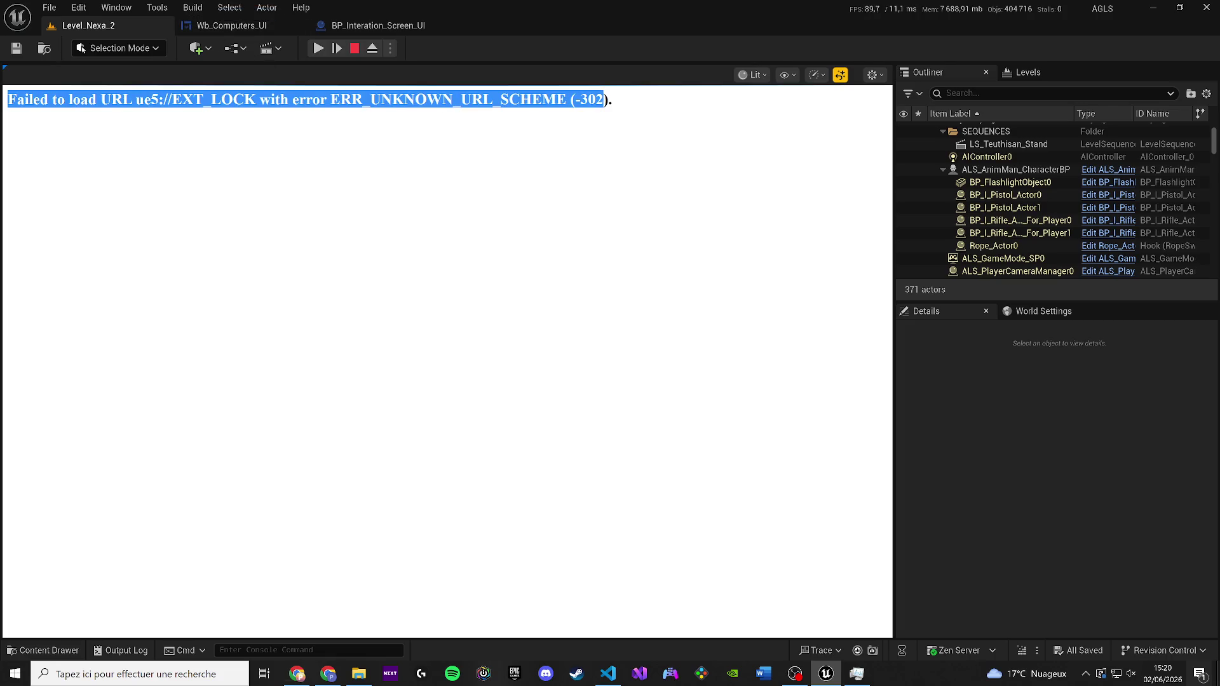
key(alt+Tab)
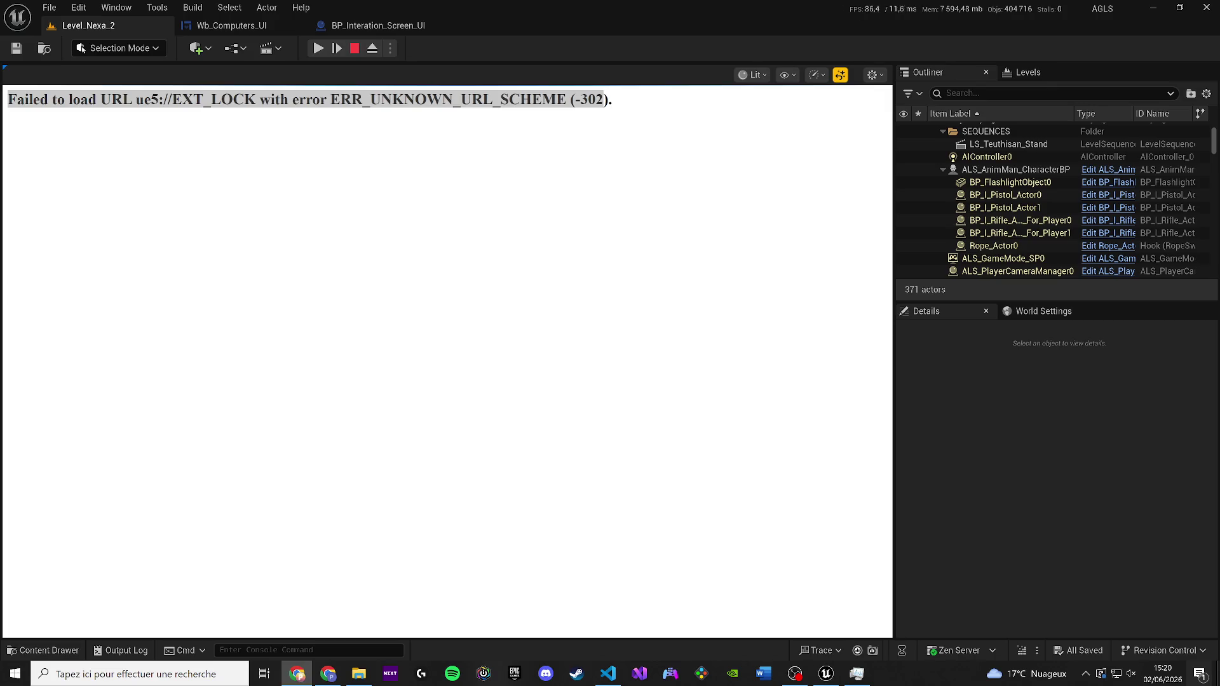
click(608, 673)
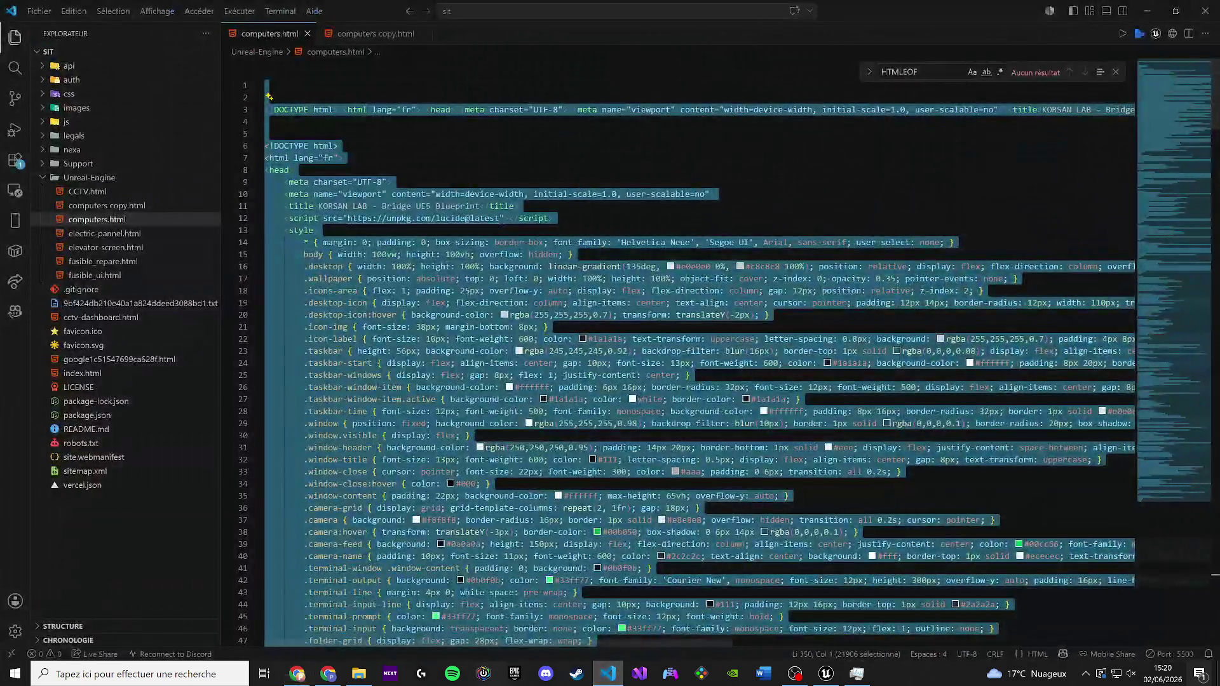
Find 'function sendToUE5(cameraName) {' in computers.html, then fold and unfold the script block
click(297, 673)
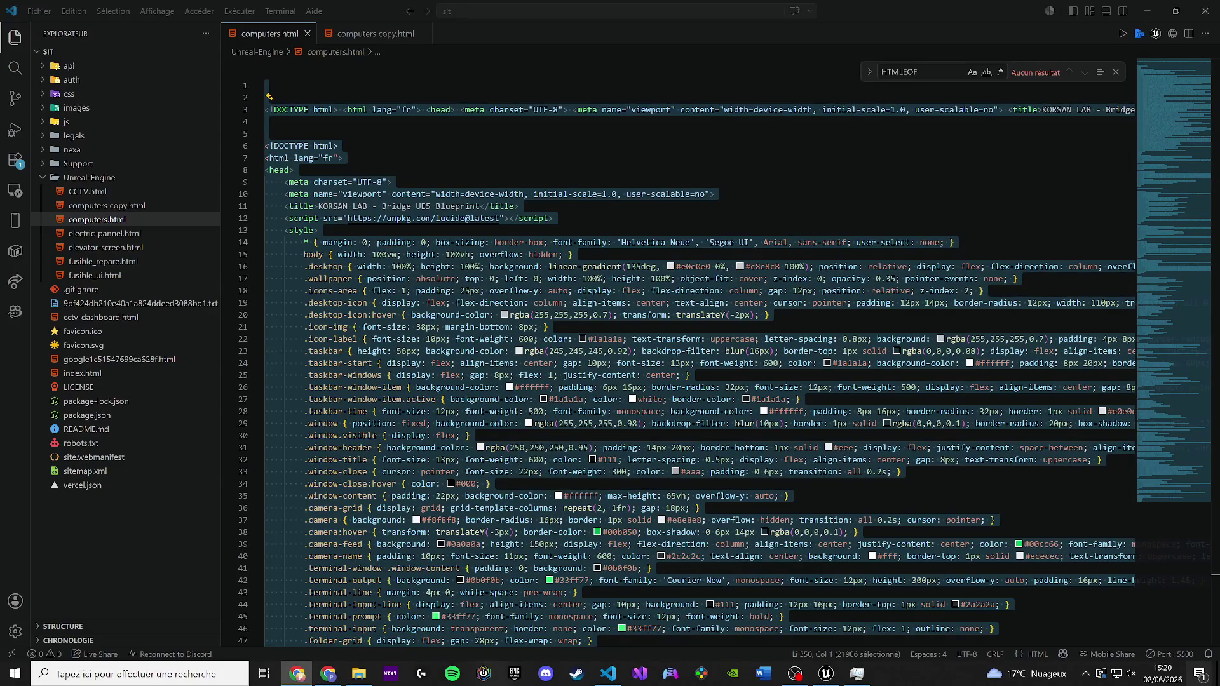
click(608, 673)
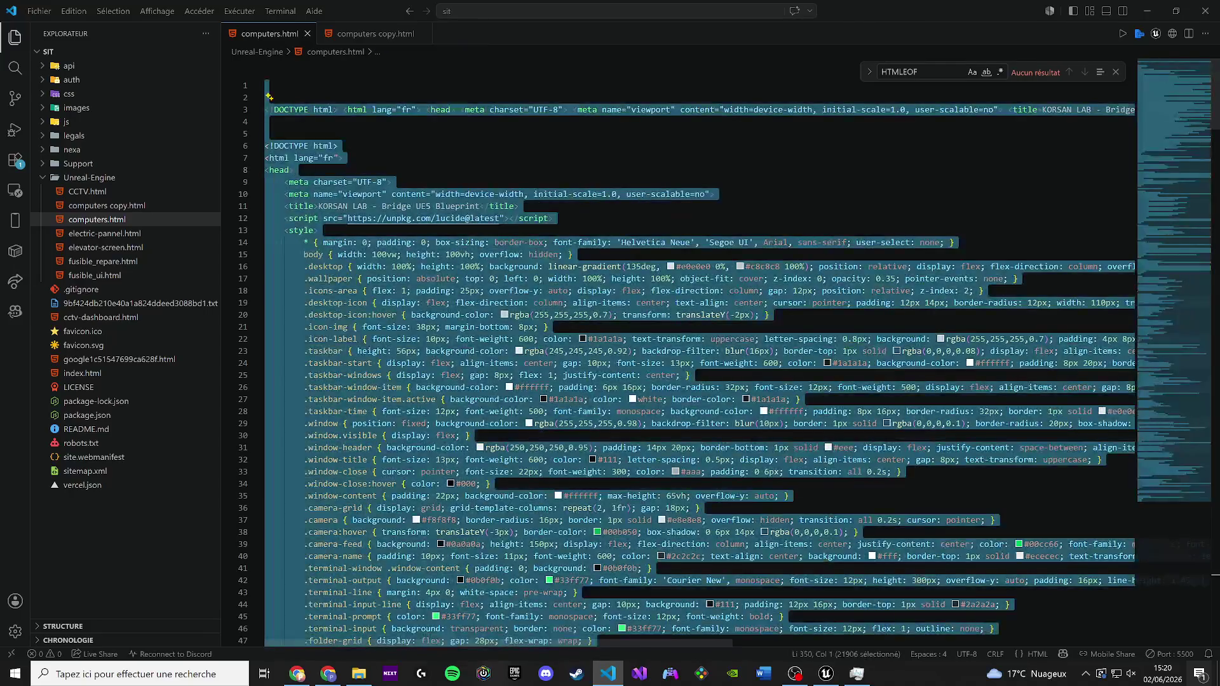
click(293, 170)
key(alt+Tab)
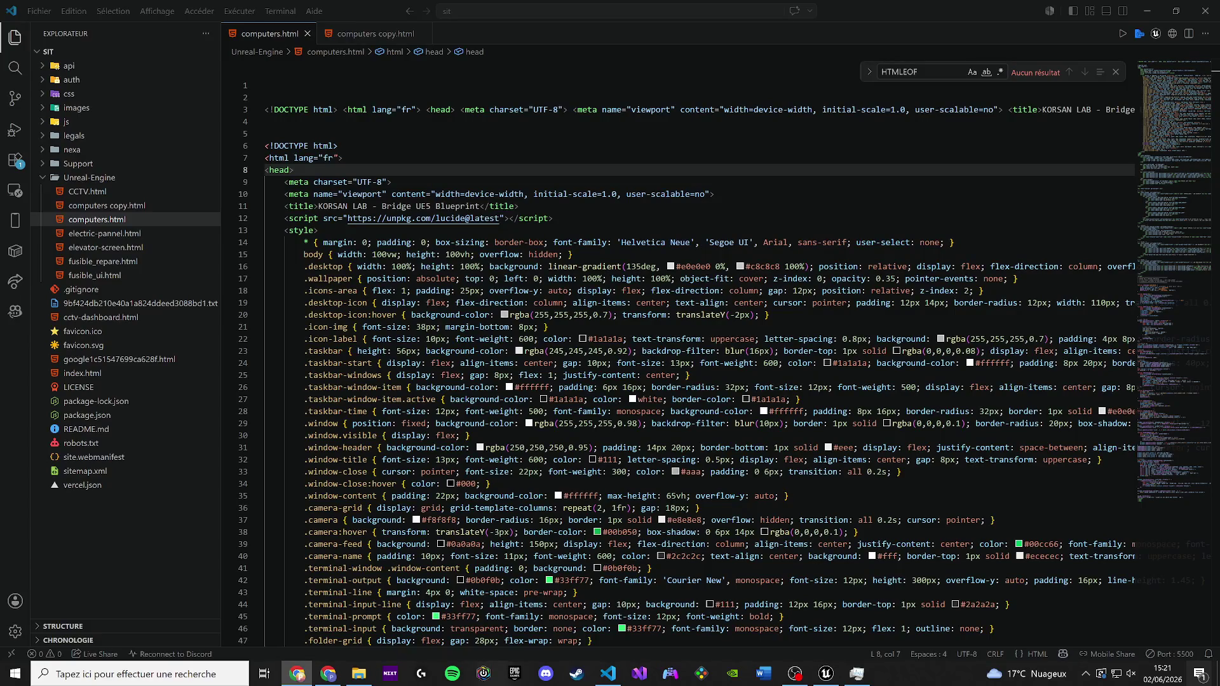
text(10px)
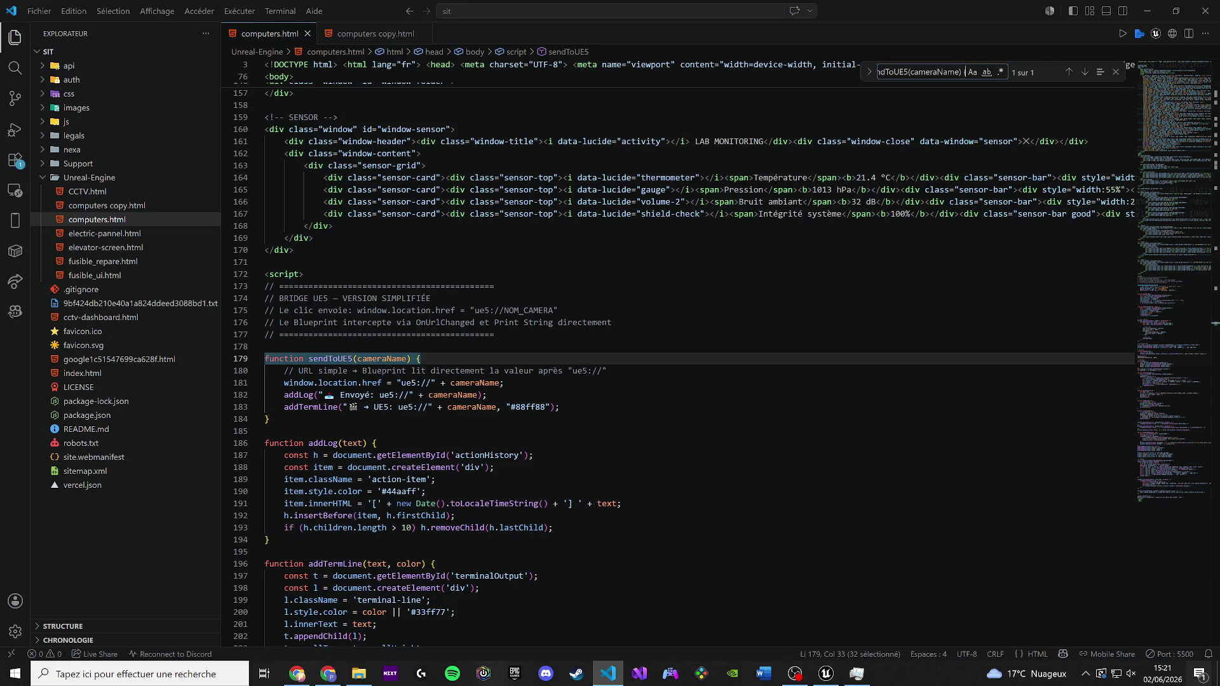
key(alt+Tab)
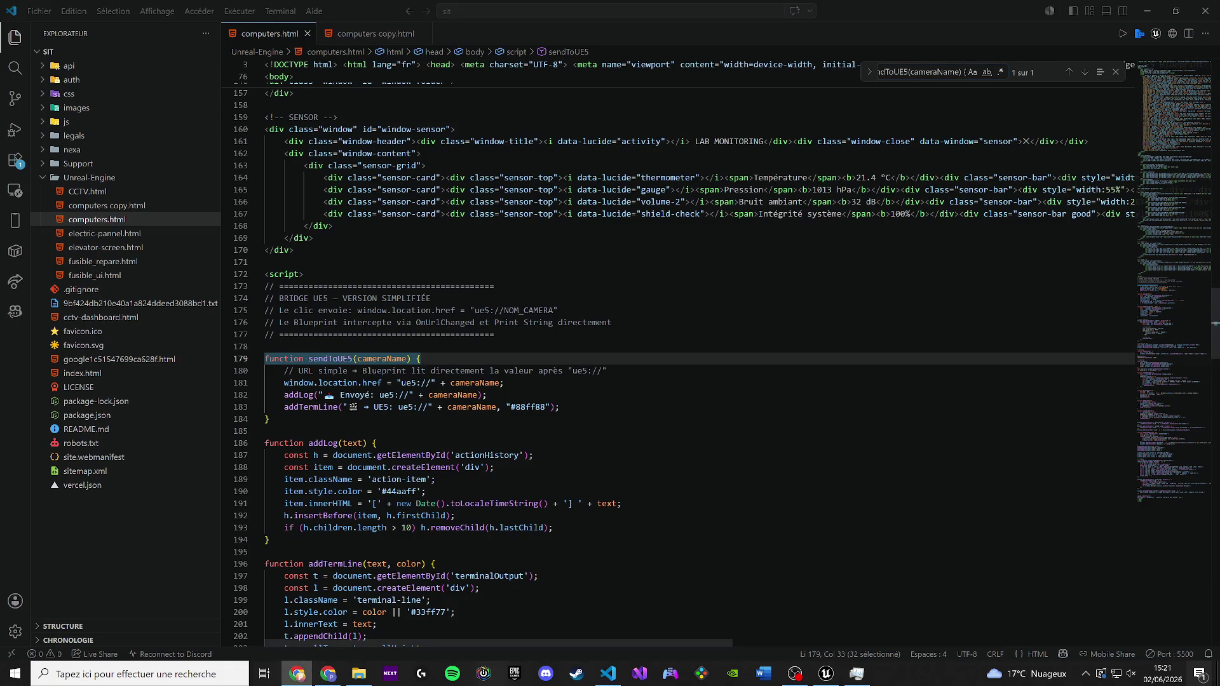
click(257, 275)
click(251, 280)
click(258, 274)
click(455, 310)
key(alt+Tab)
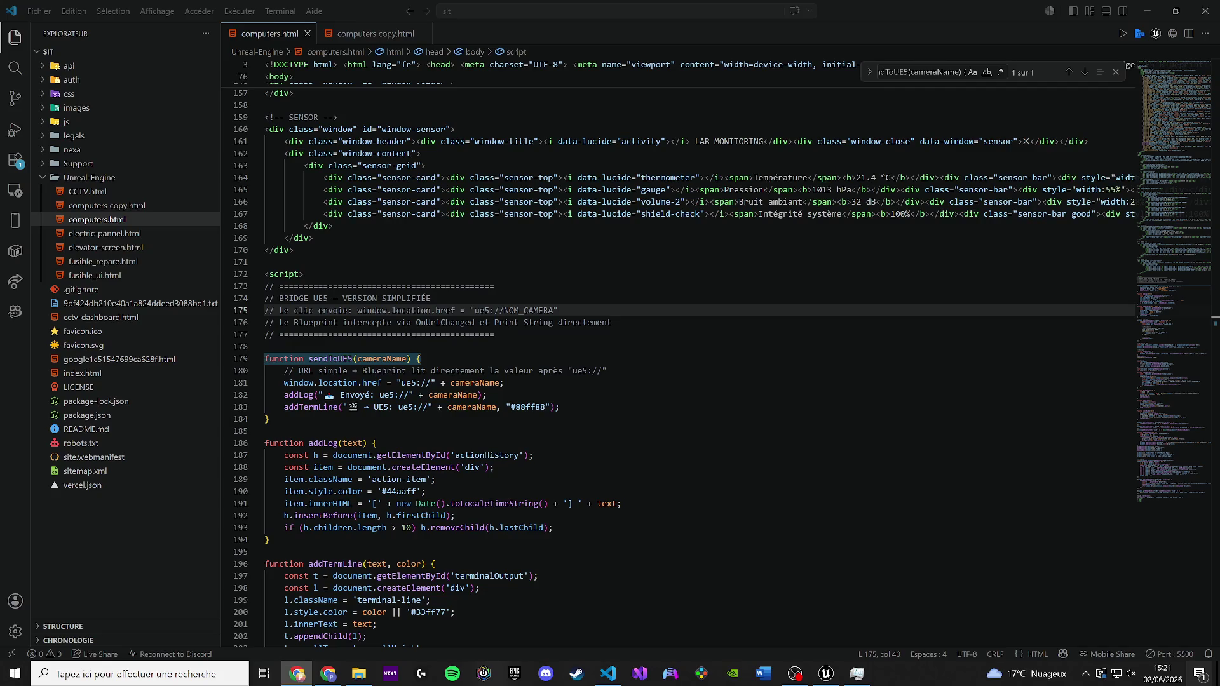
Collapse the <script> block at line 172, add a blank line after it, and select it
click(257, 274)
key(Down)
key(End)
key(Return)
key(Return)
key(Return)
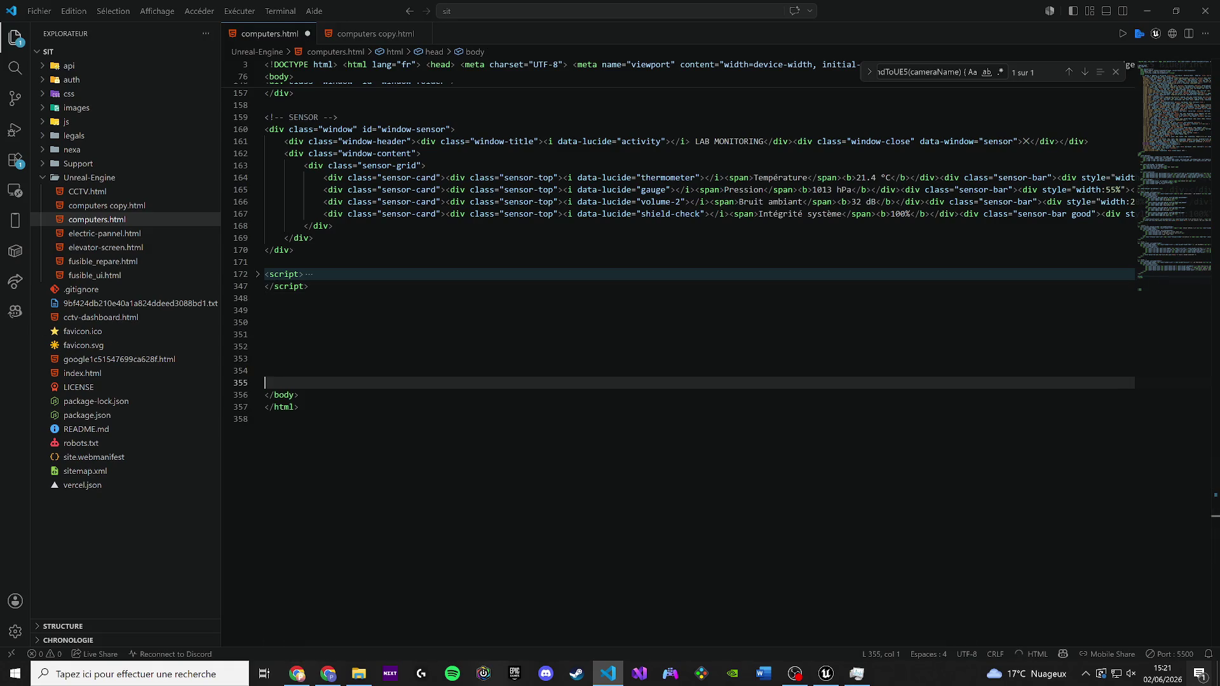
click(296, 673)
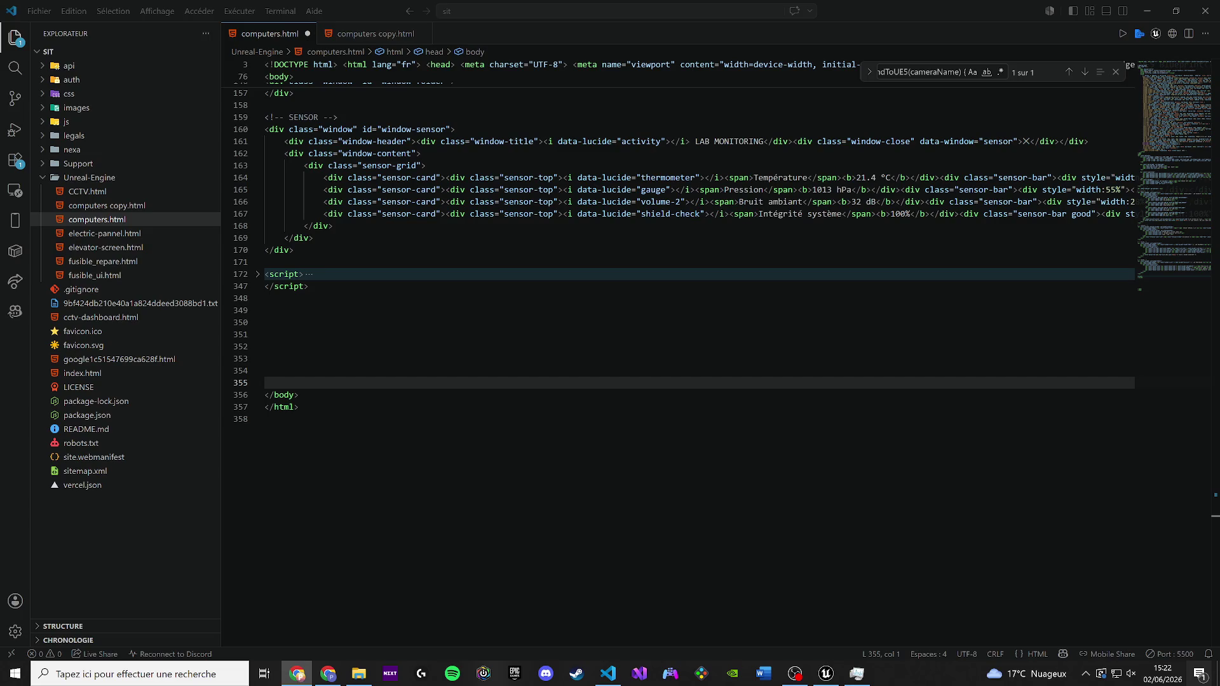
drag(264, 295, 265, 273)
key(ctrl+c)
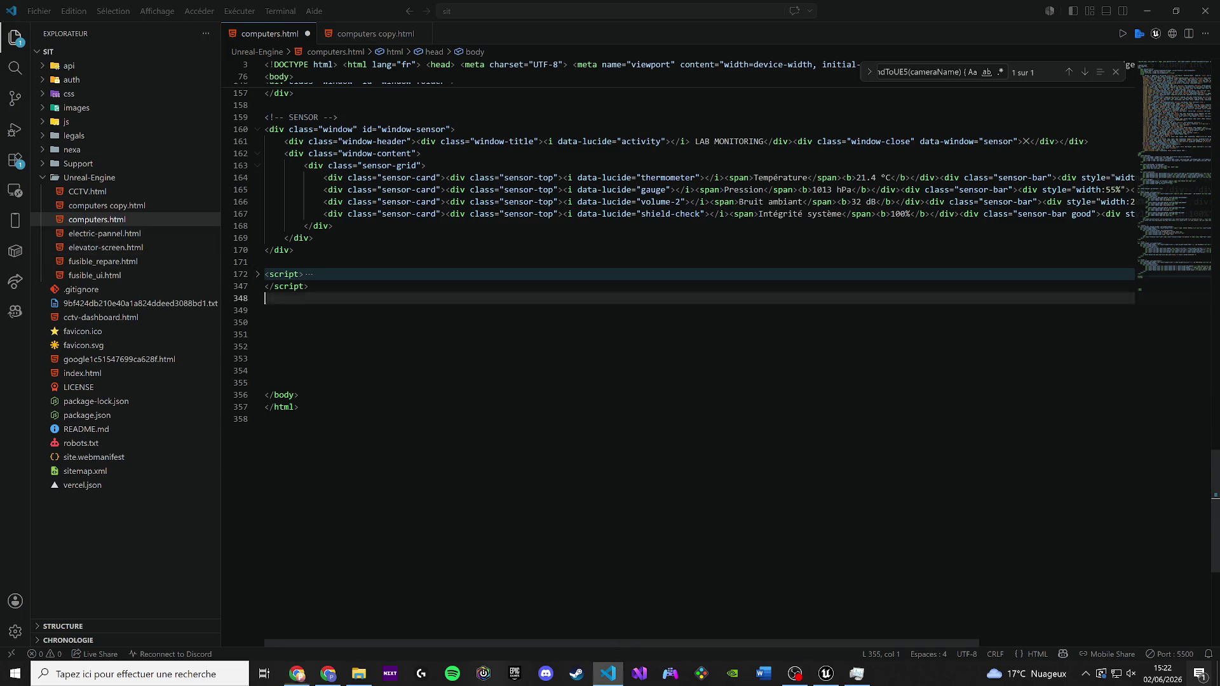
key(alt+Tab)
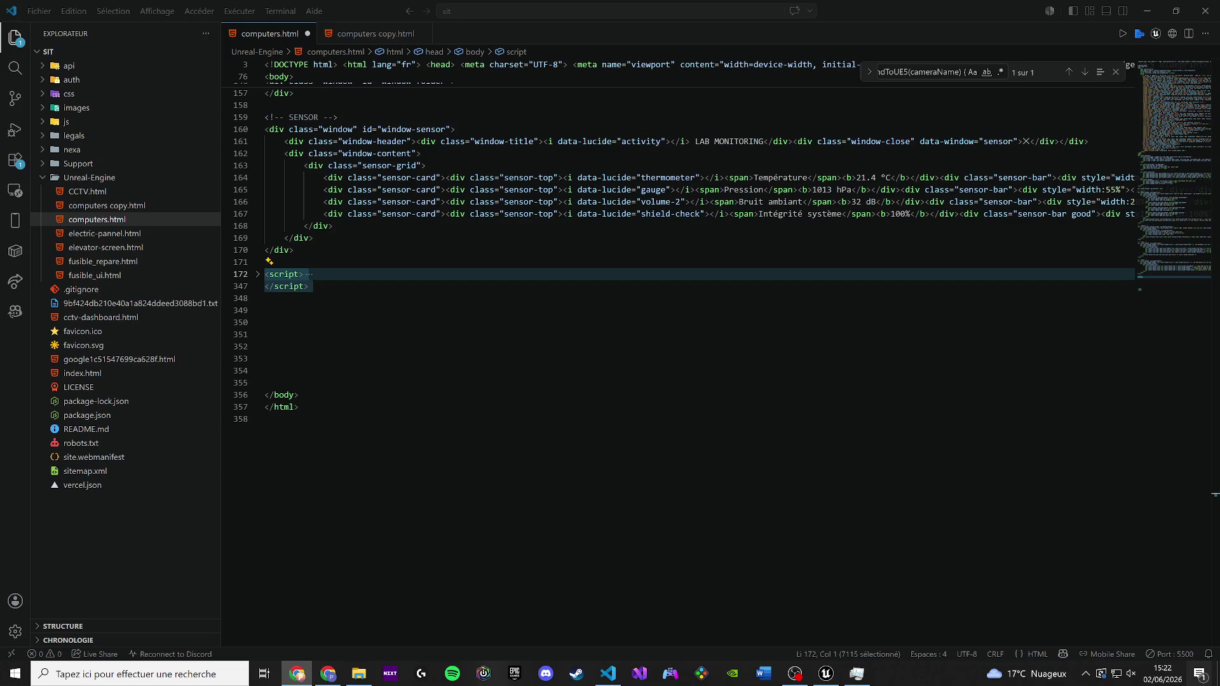
Replace it with the pasted Bridge UE5 STABLE script and save computers.html
key(Delete)
key(Return)
key(Return)
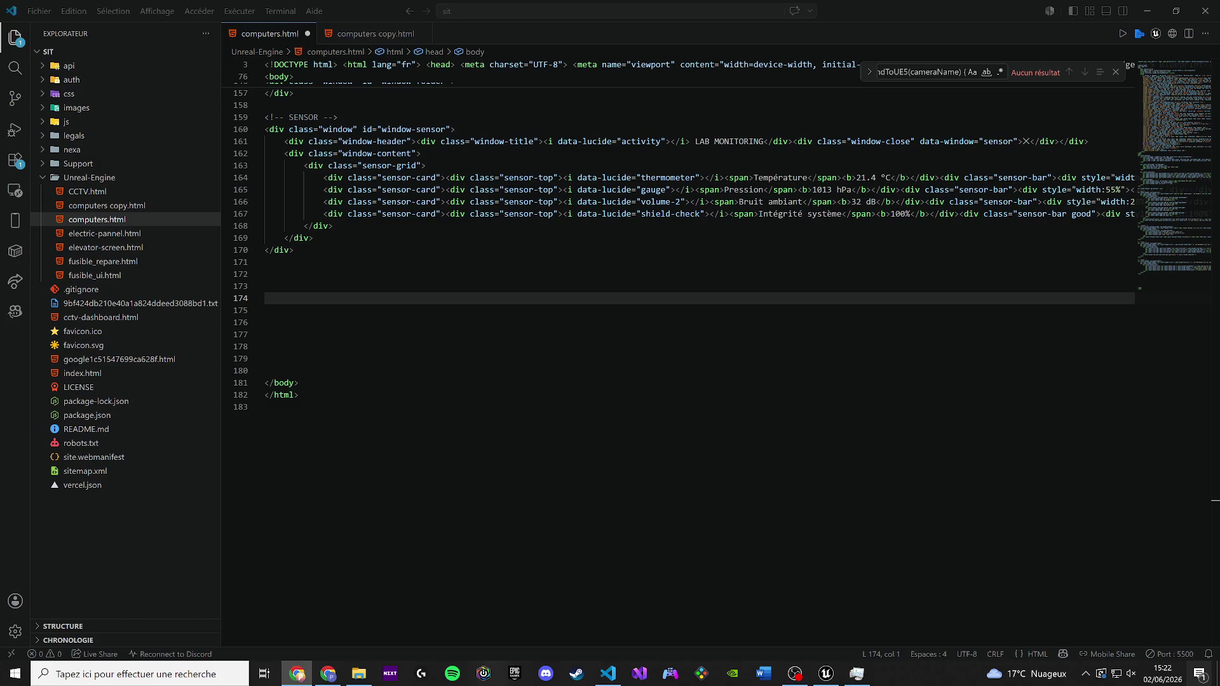
key(Down)
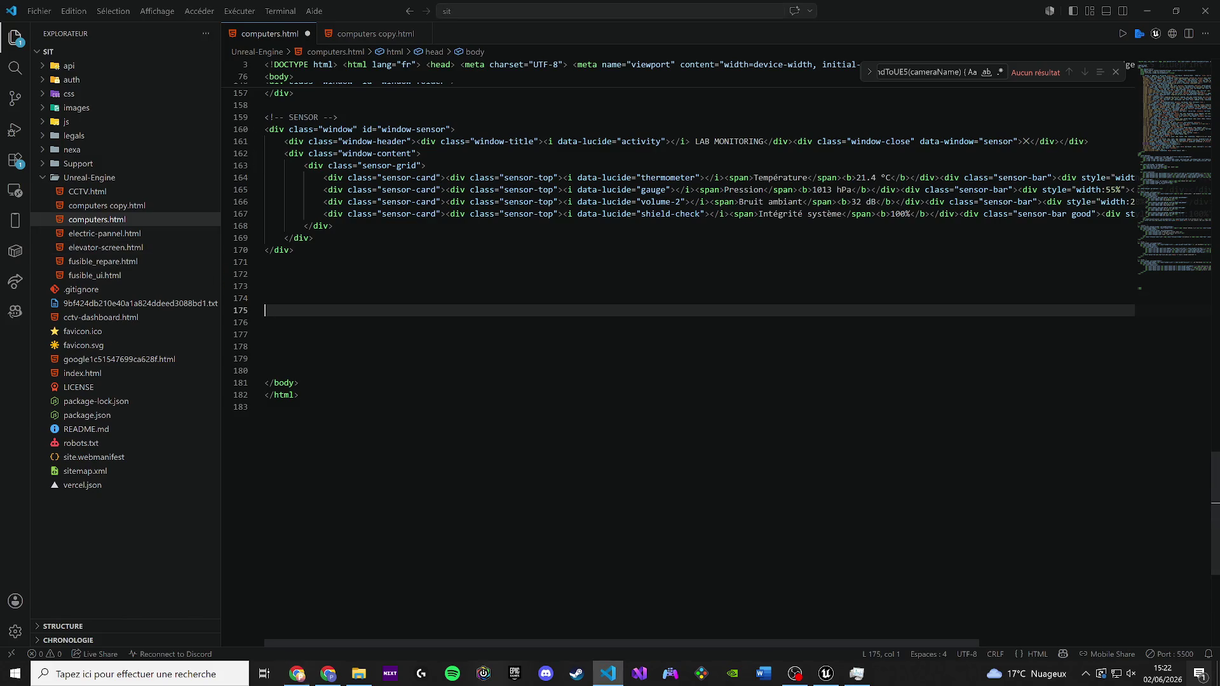
key(ctrl+v)
key(ctrl+s)
key(ctrl+a)
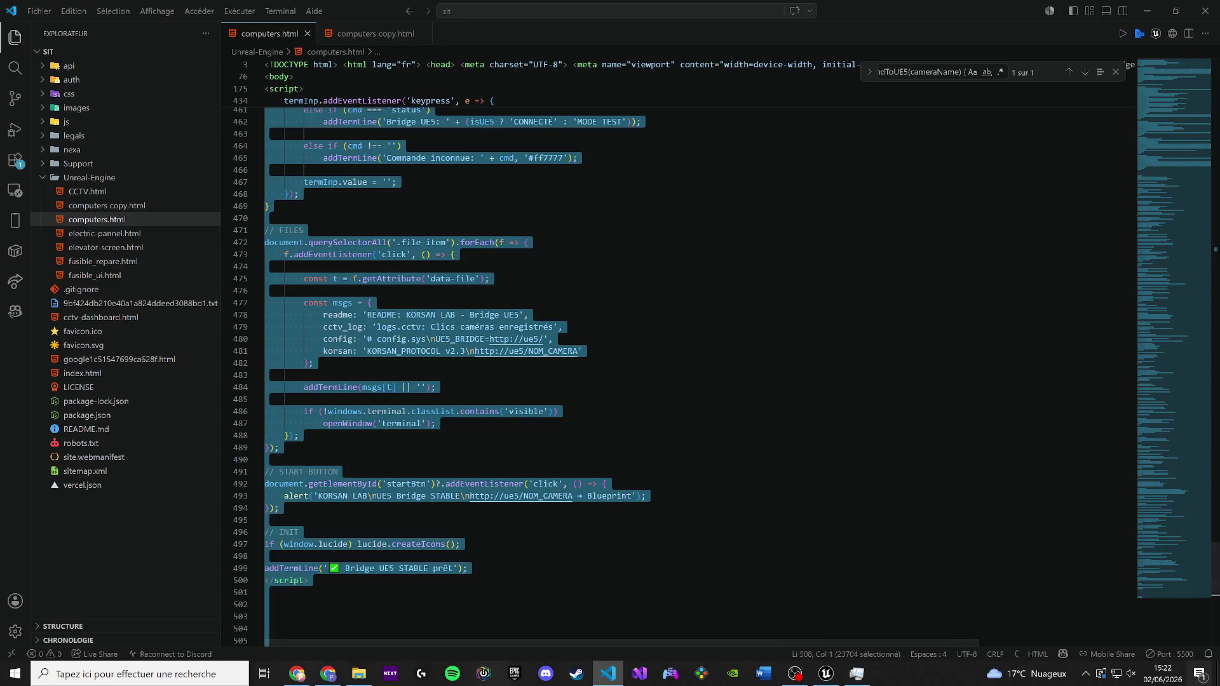
key(alt+Tab)
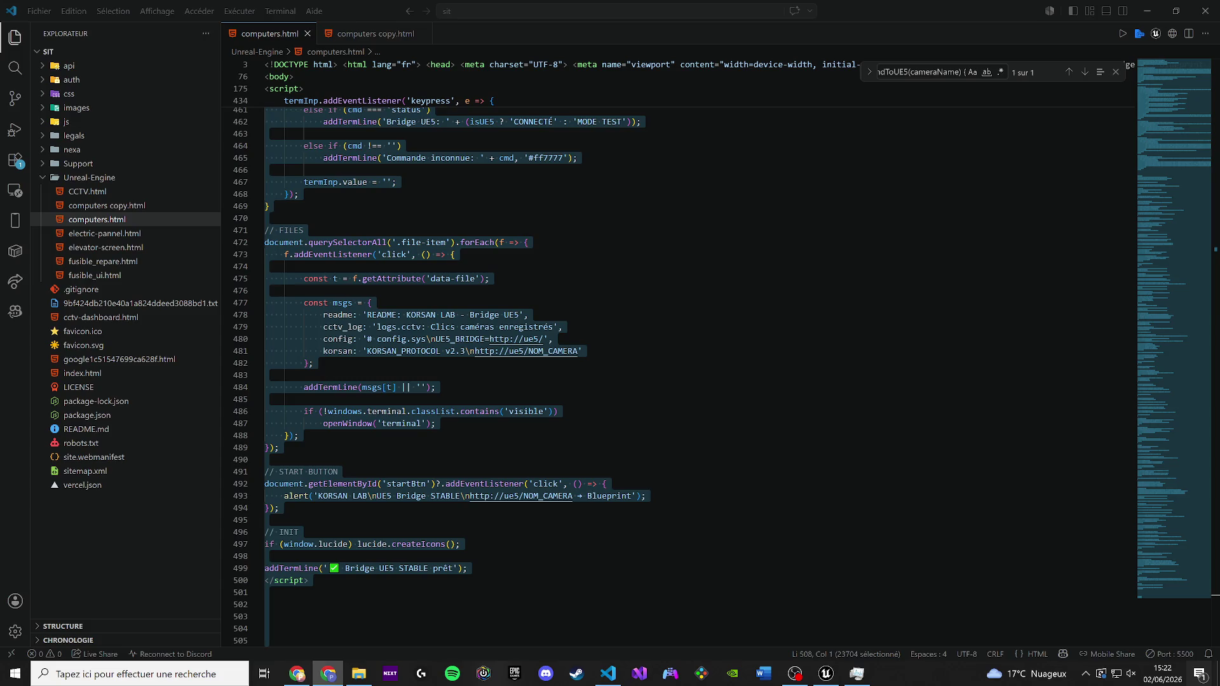
Stop the play session and open the Wb_Computers_UI event graph
key(alt+Tab)
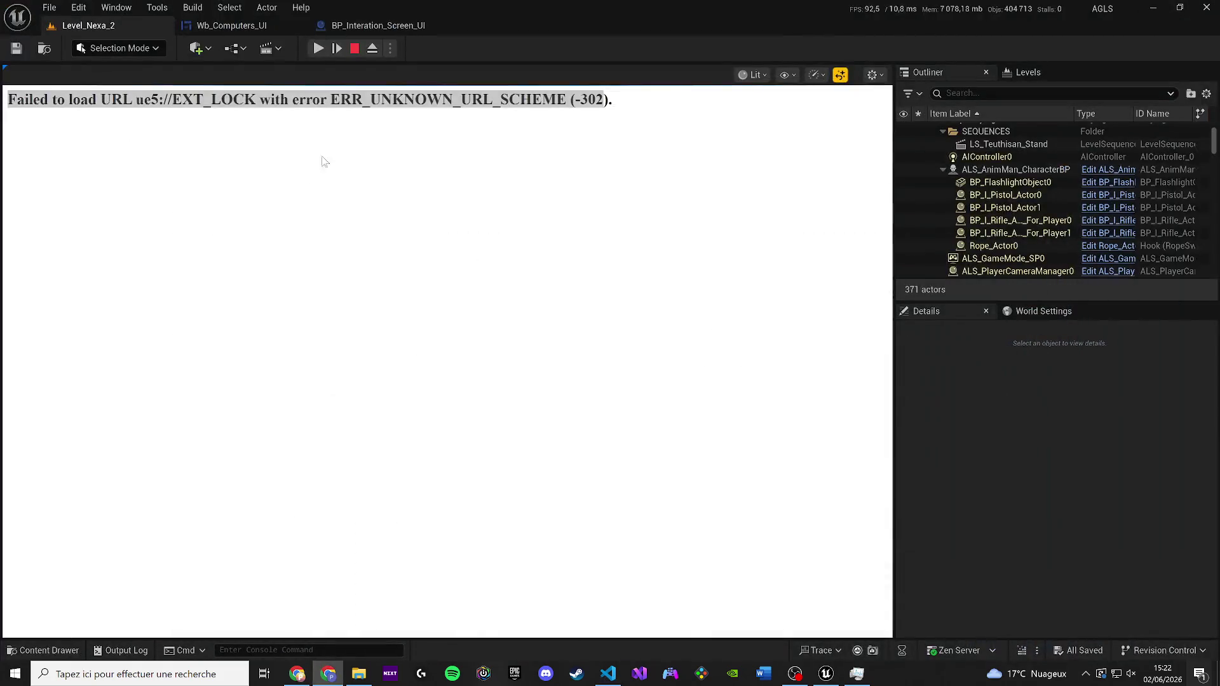
click(355, 49)
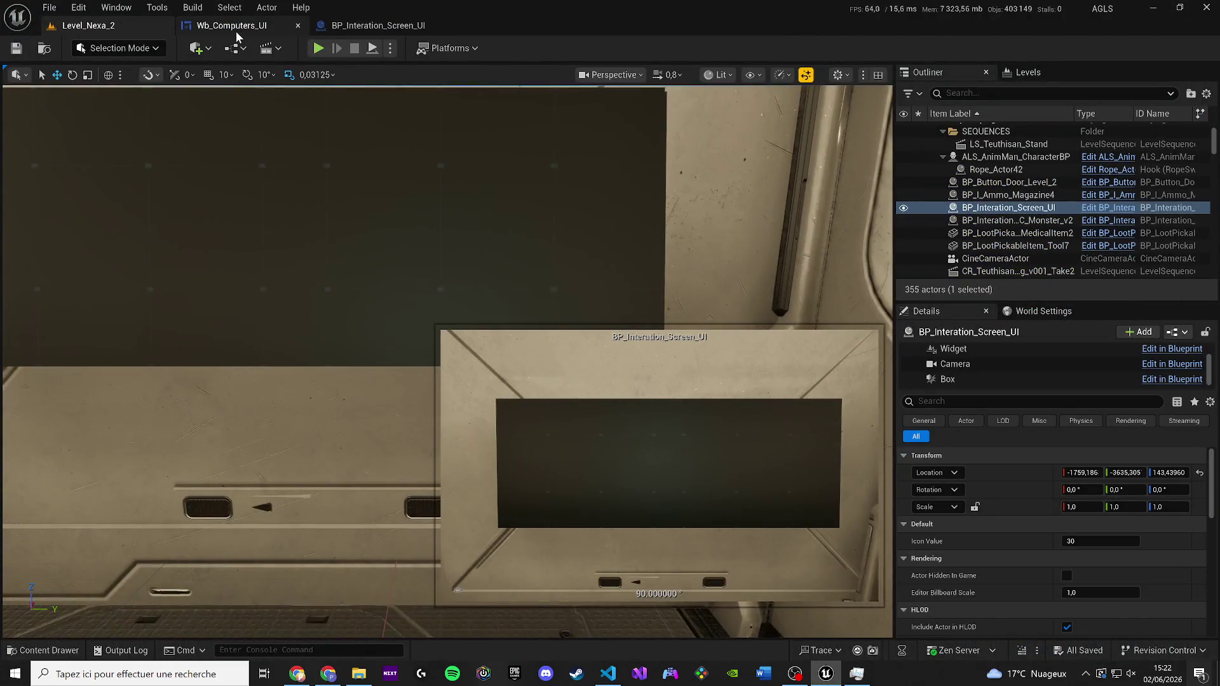
click(202, 28)
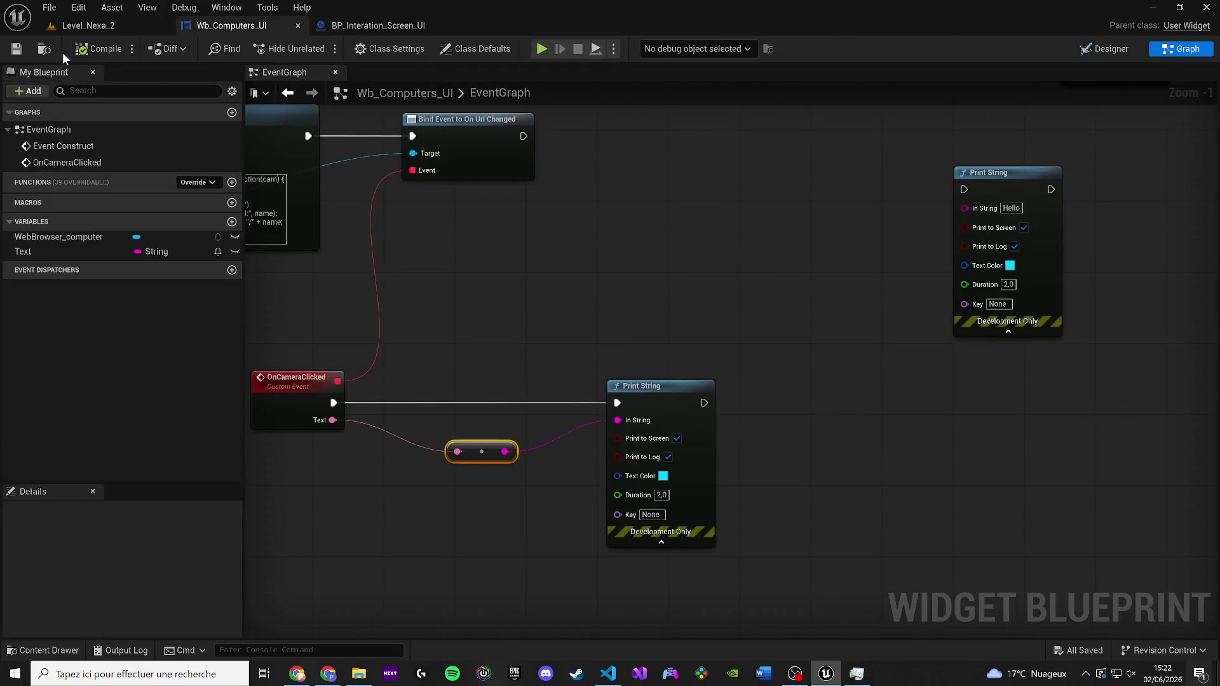
scroll(893, 481, down, 5)
Delete the three unused nodes, compile and save, then play Level_Nexa_2 again
mouse_move(895, 477)
mouse_down()
mouse_move(841, 384)
mouse_move(761, 314)
mouse_up()
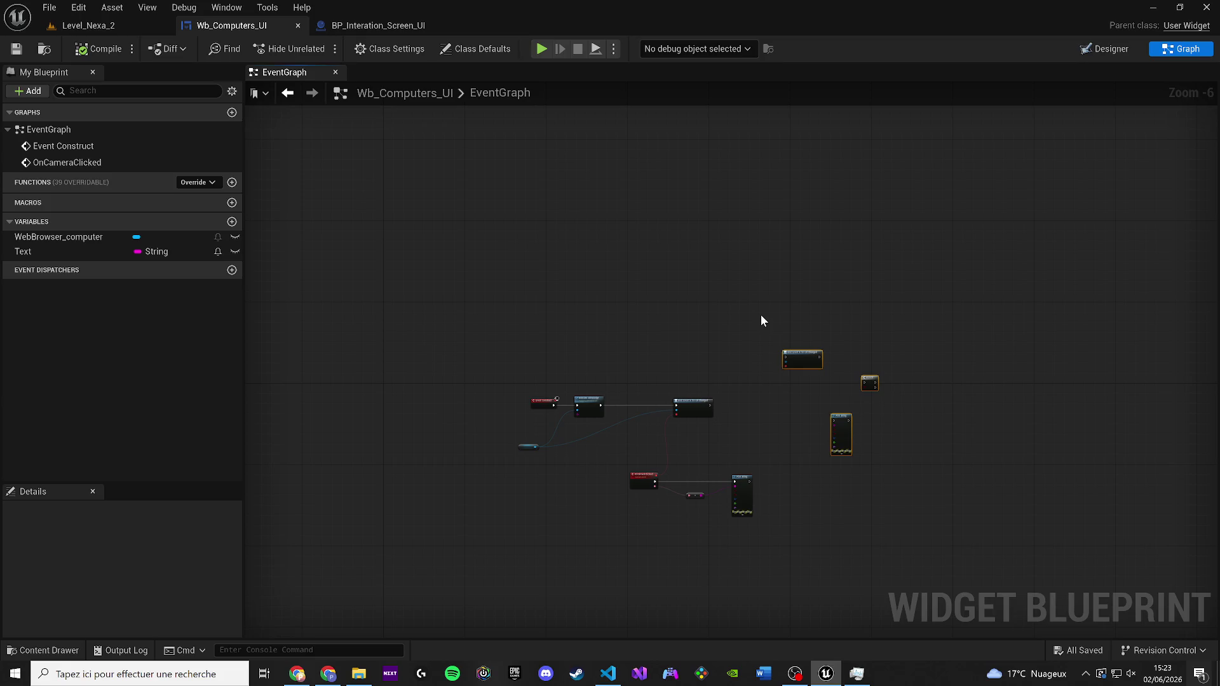
key(Delete)
scroll(759, 423, up, 2)
click(95, 48)
click(15, 49)
click(123, 24)
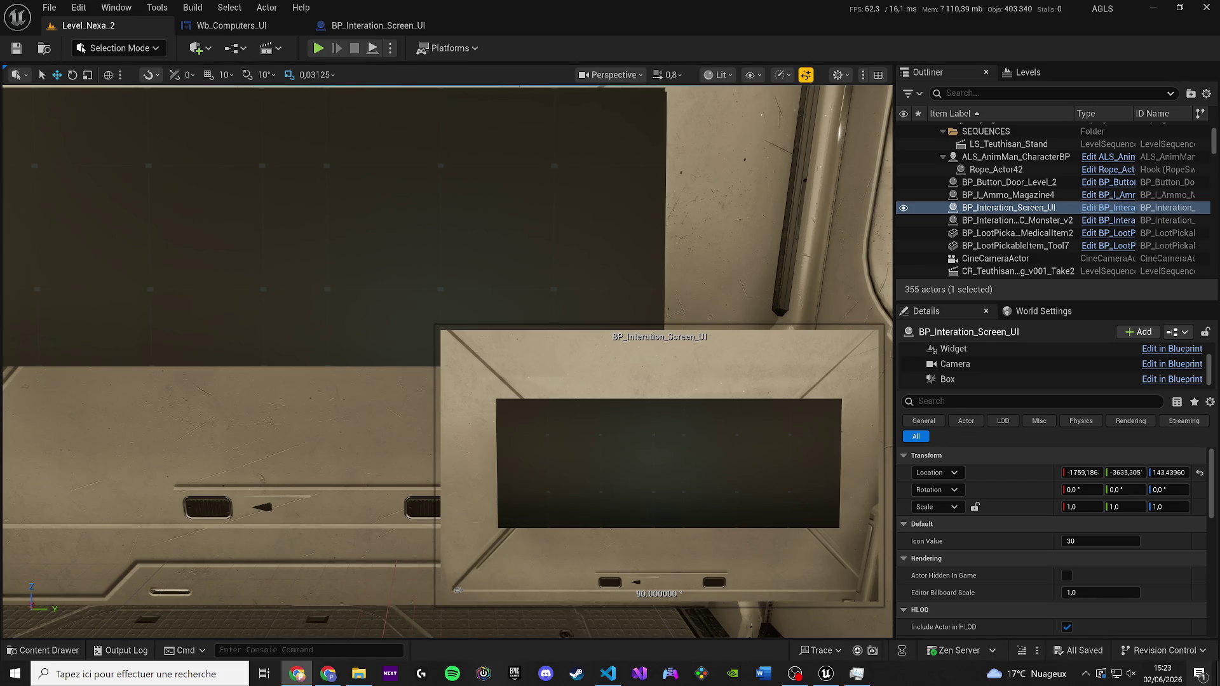
click(318, 48)
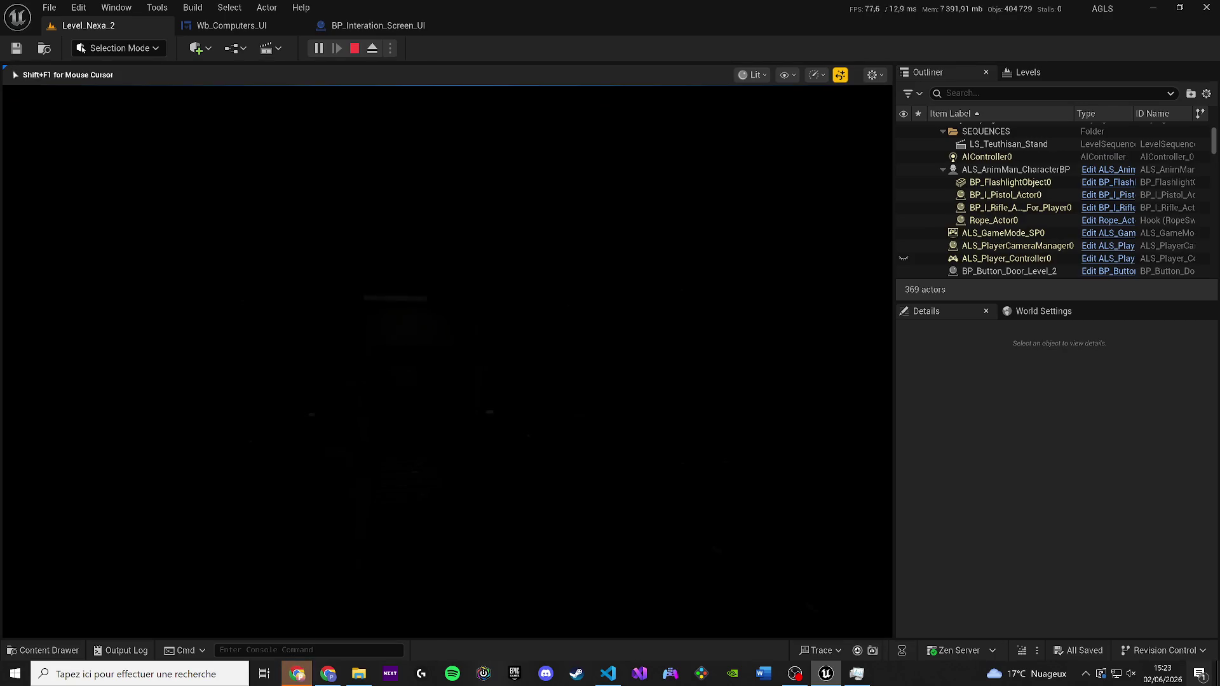
In the running game, walk to the wall screen and open the CCTV_LAB camera window
key(alt+Tab)
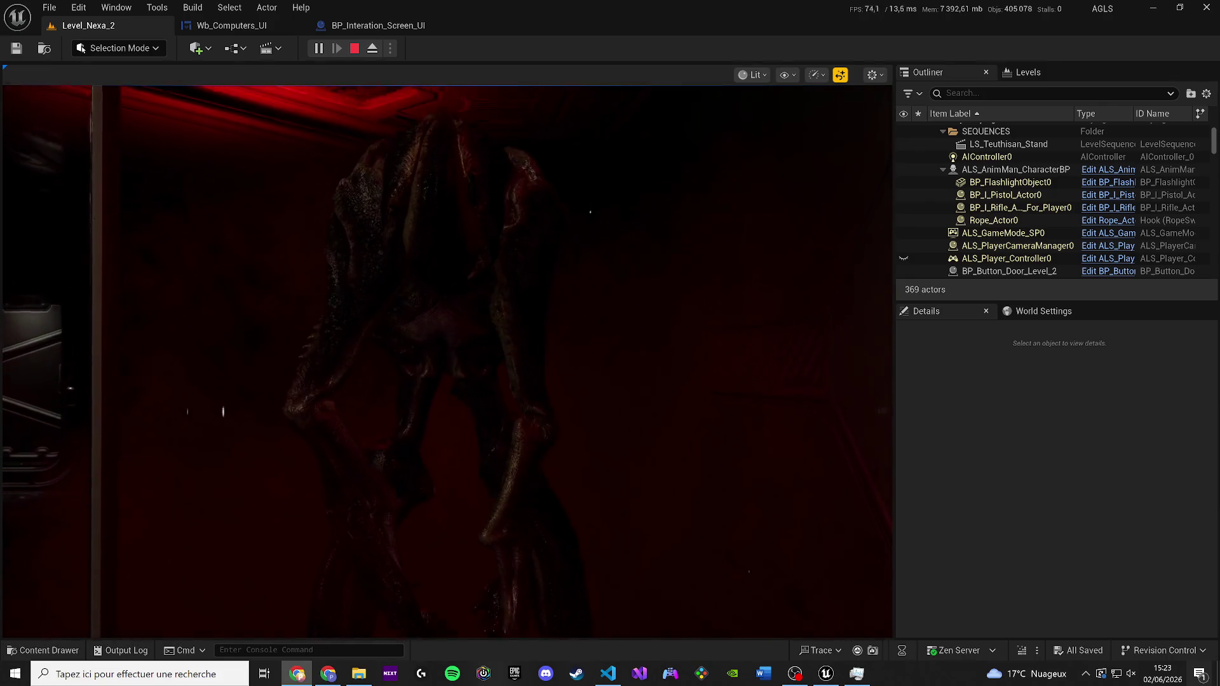
click(590, 212)
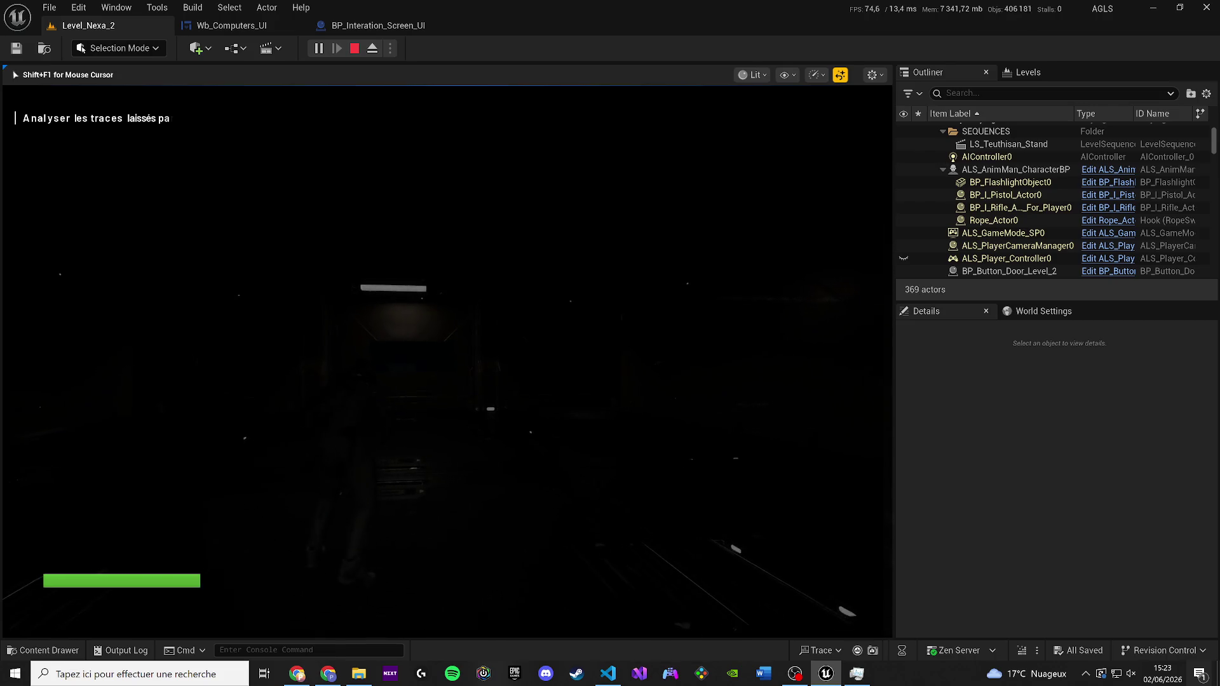
key(w)
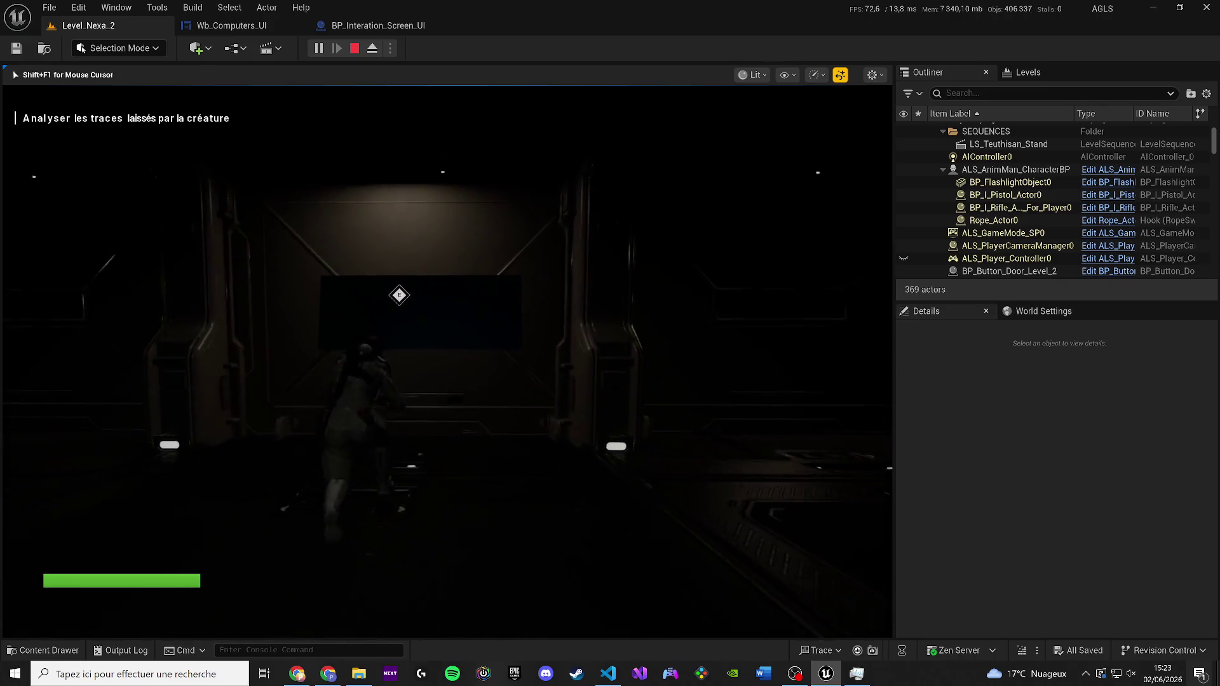
key(e)
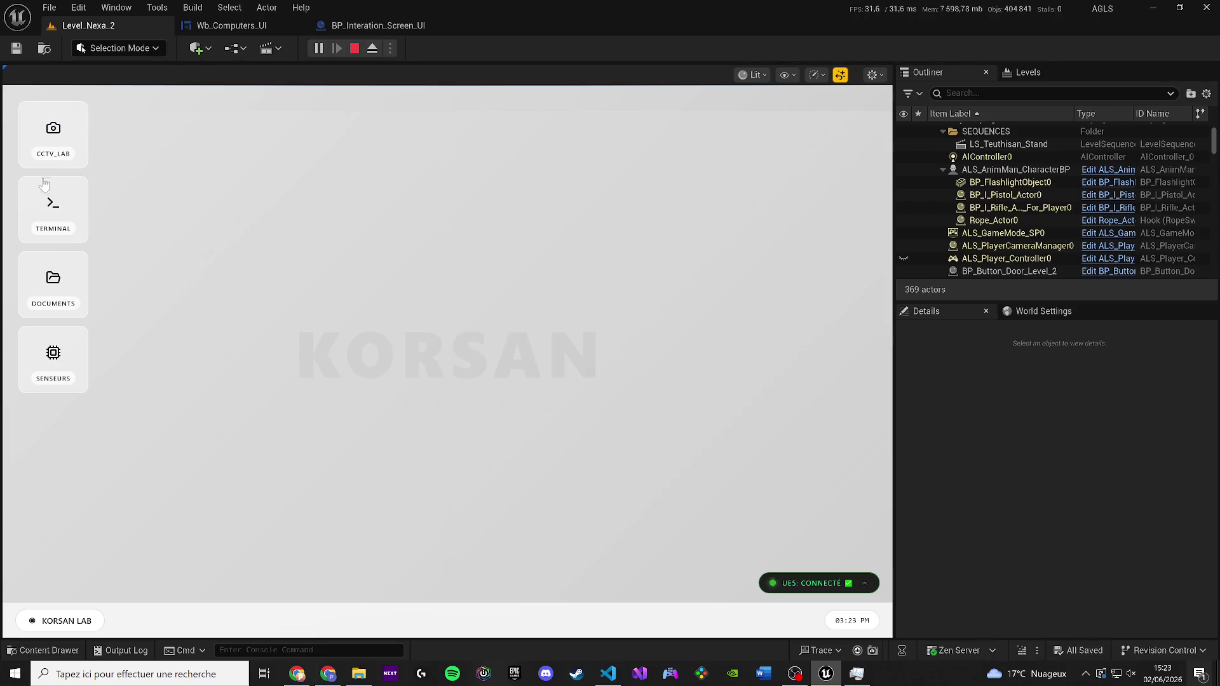
click(53, 135)
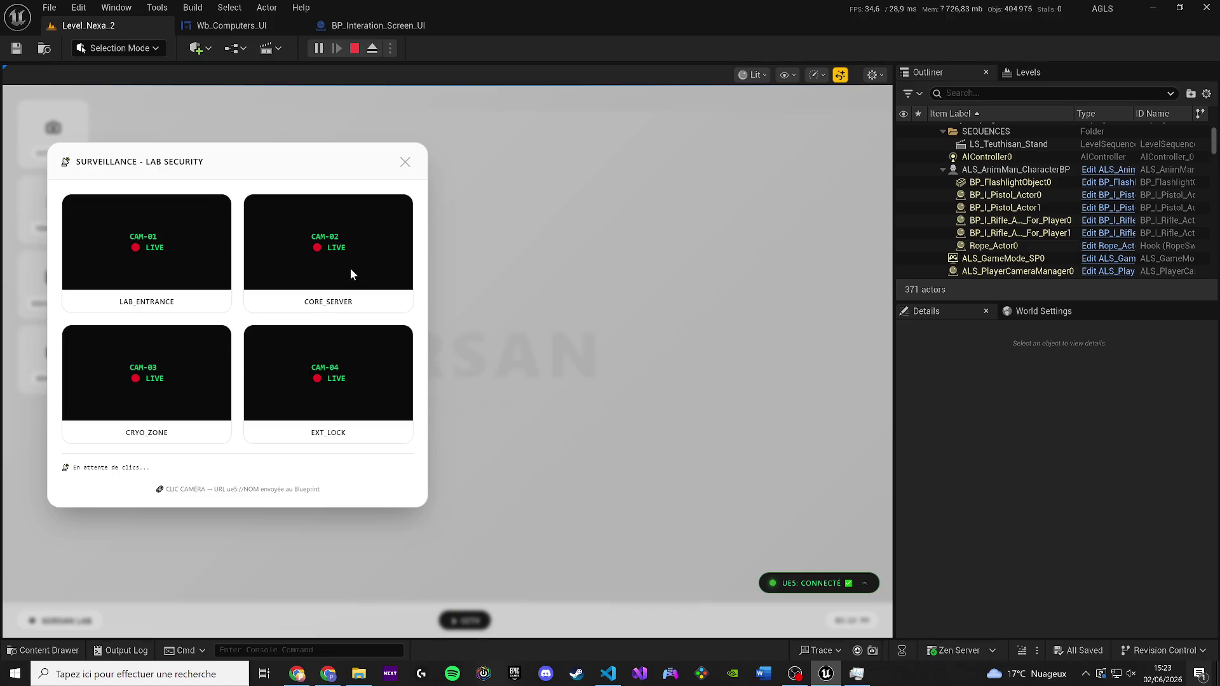
Test the CORE_SERVER and LAB_ENTRANCE tiles, which give ERR_NAME_NOT_RESOLVED, then stop playing
click(461, 273)
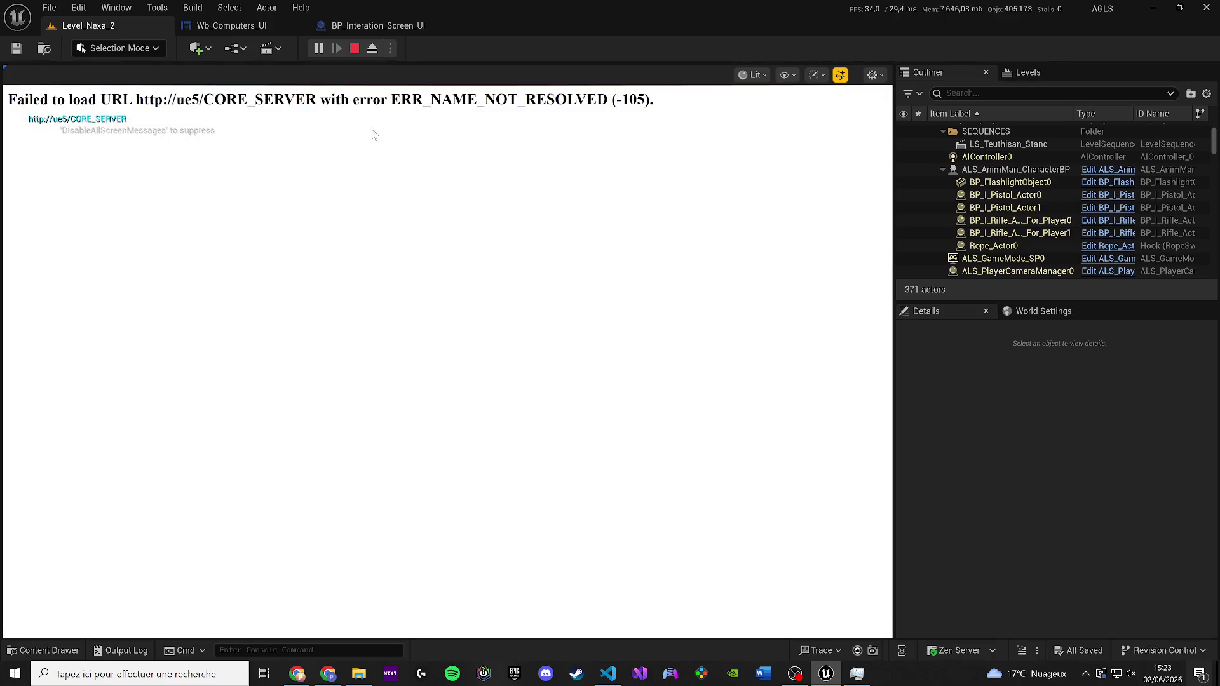
drag(654, 102, 16, 100)
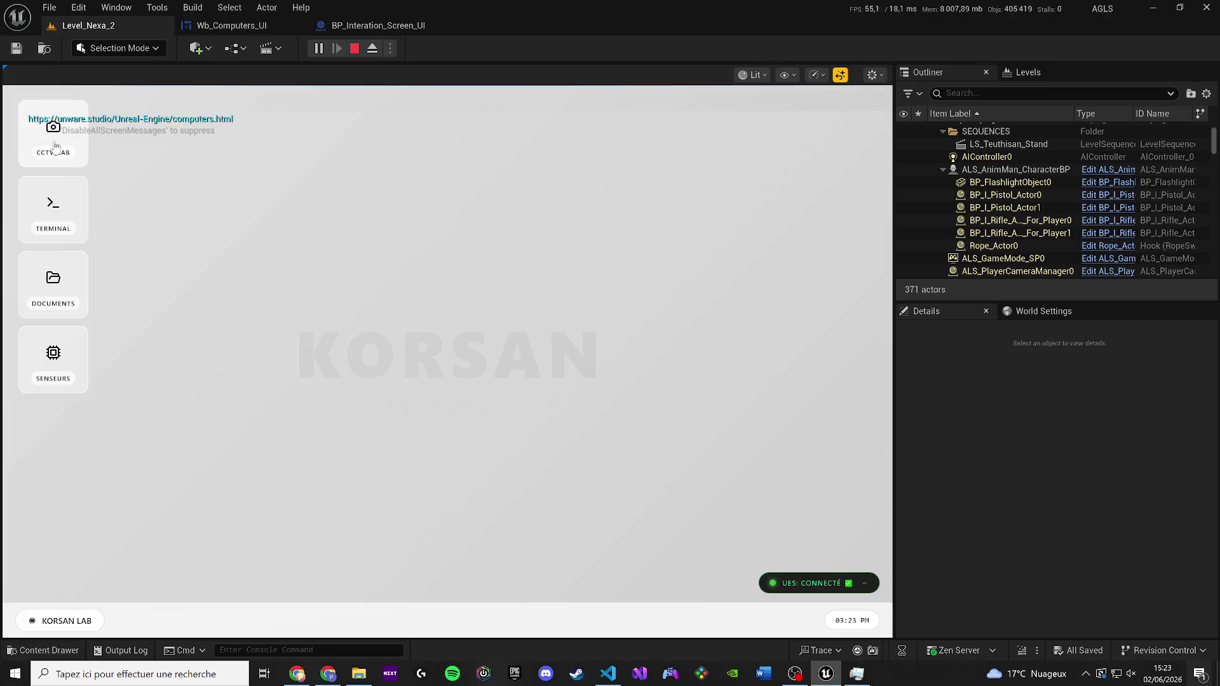
click(54, 146)
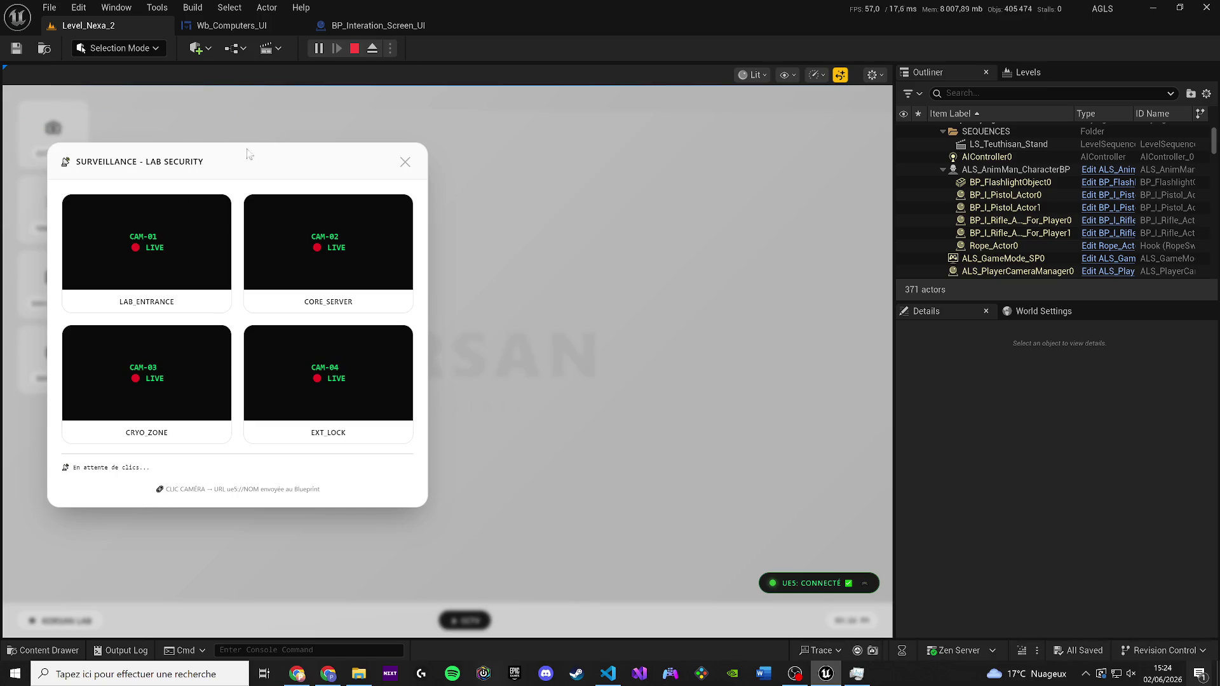
click(132, 261)
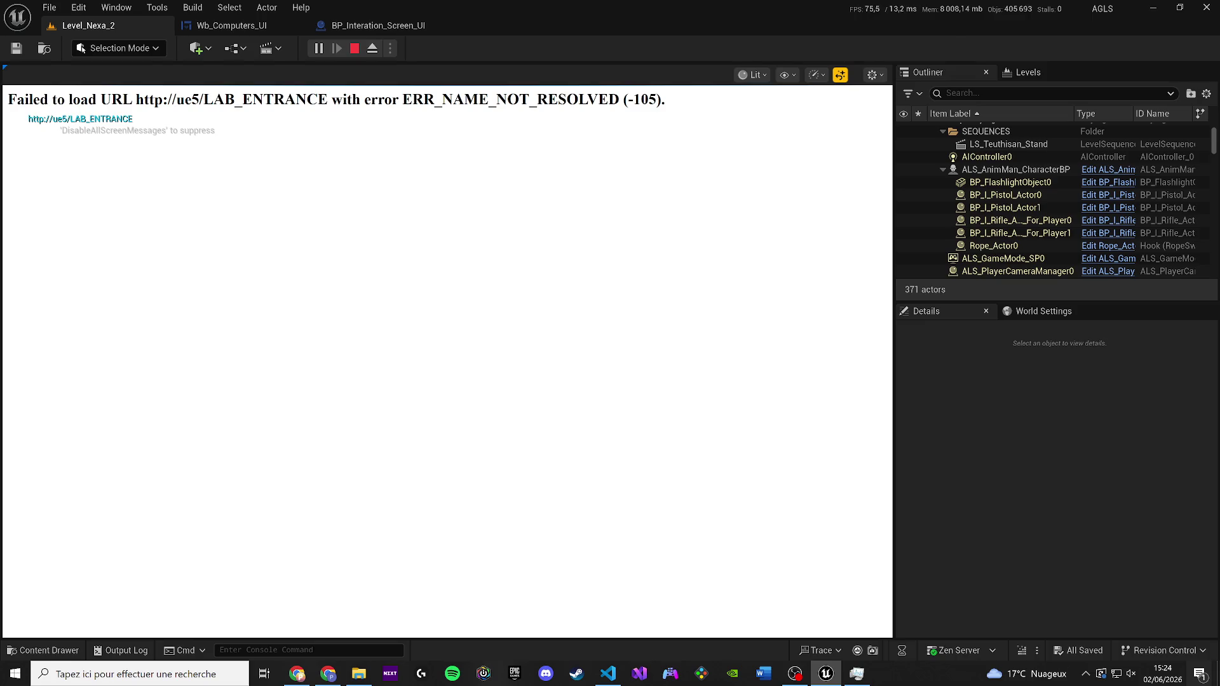
drag(9, 99, 658, 100)
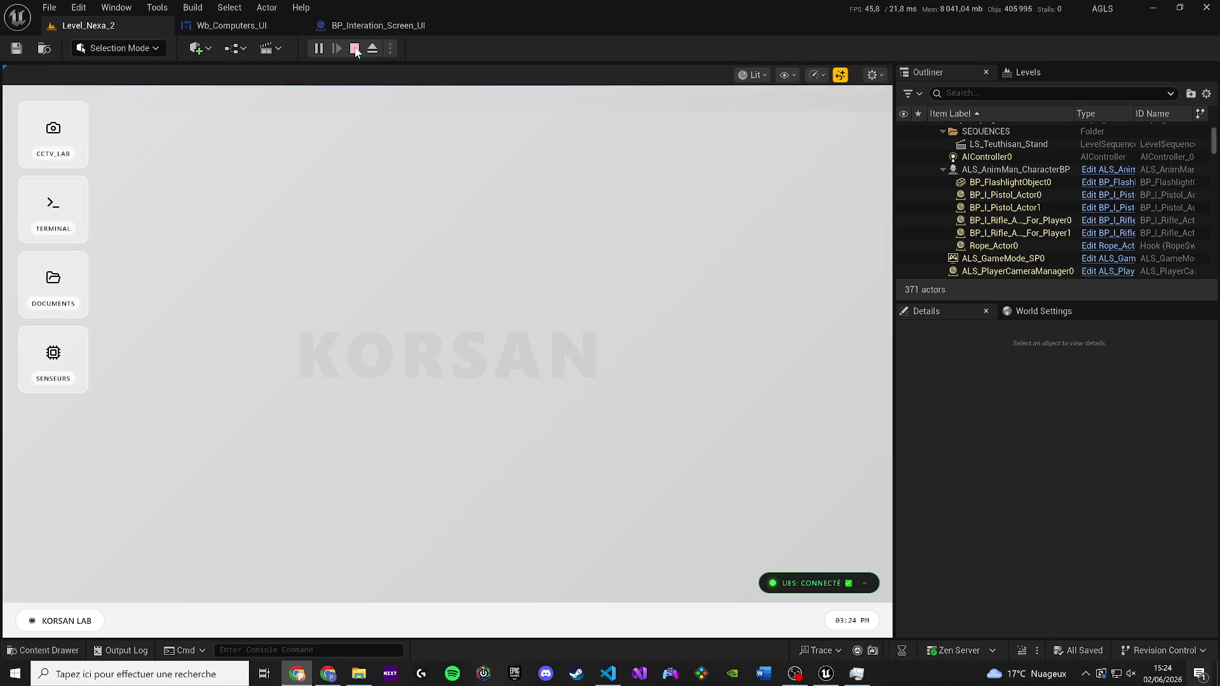
click(355, 49)
Review Wb_Computers_UI's OnCameraClicked Print String graph, then switch to the code editor
click(228, 26)
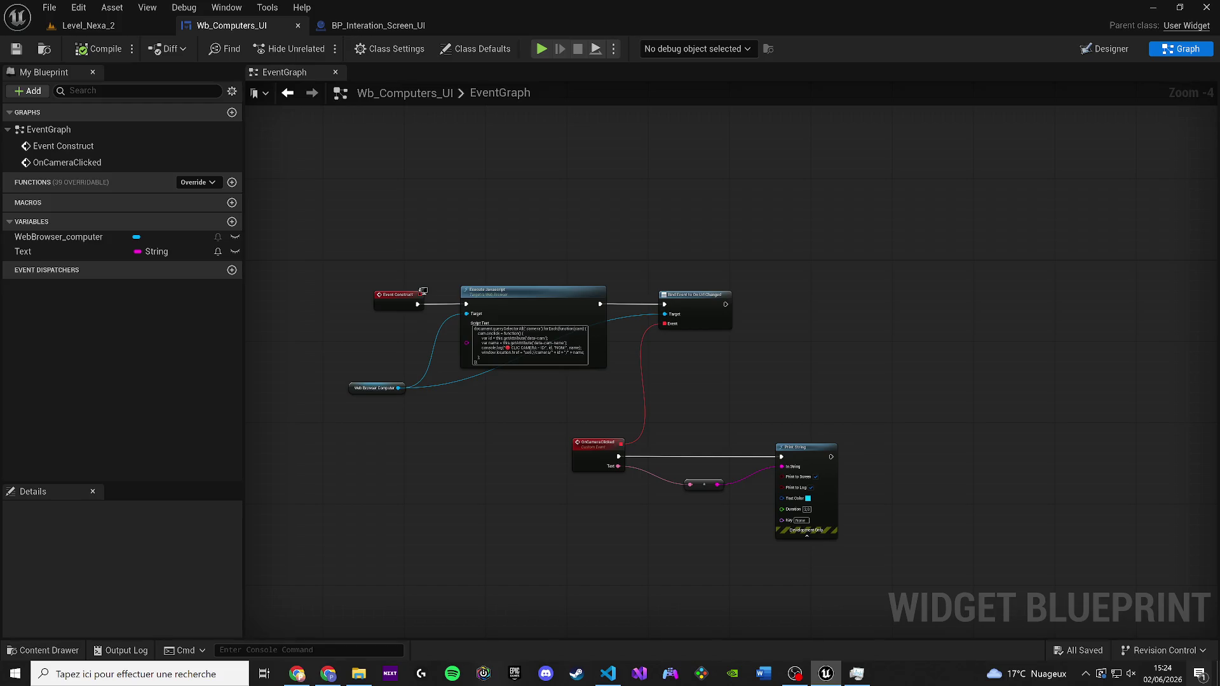
key(alt+Tab)
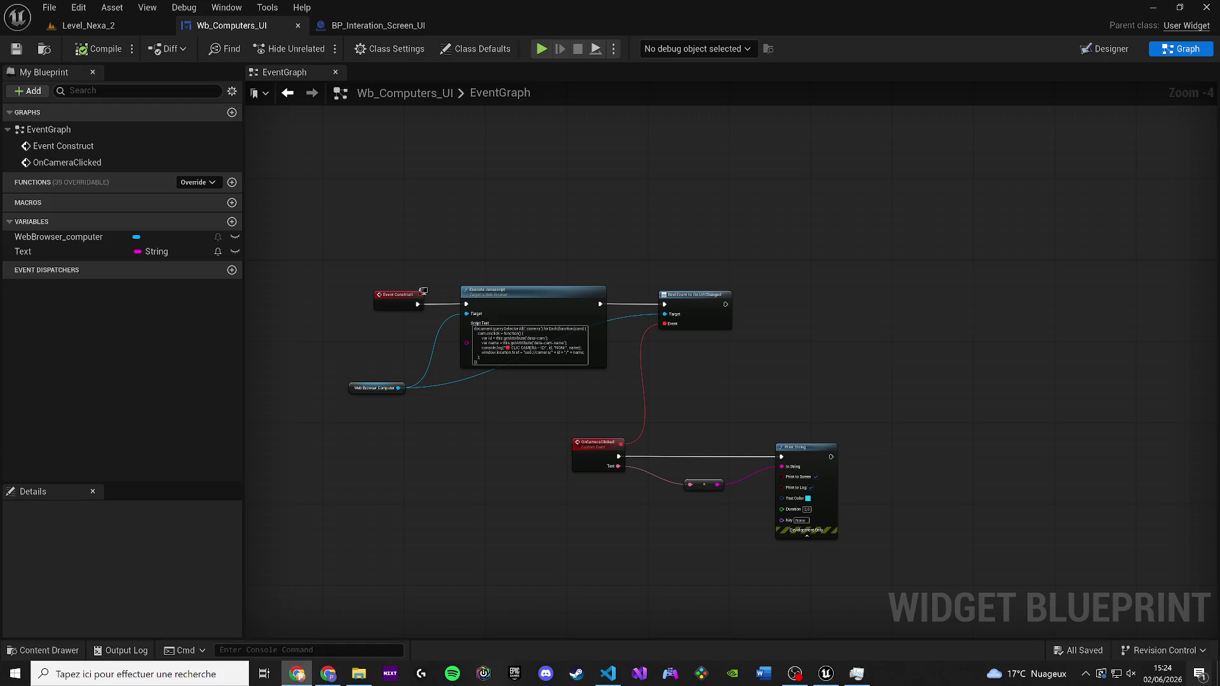
In computers.html, replace sendToUE5 with the window.ue.interface.sendCamera version
click(608, 673)
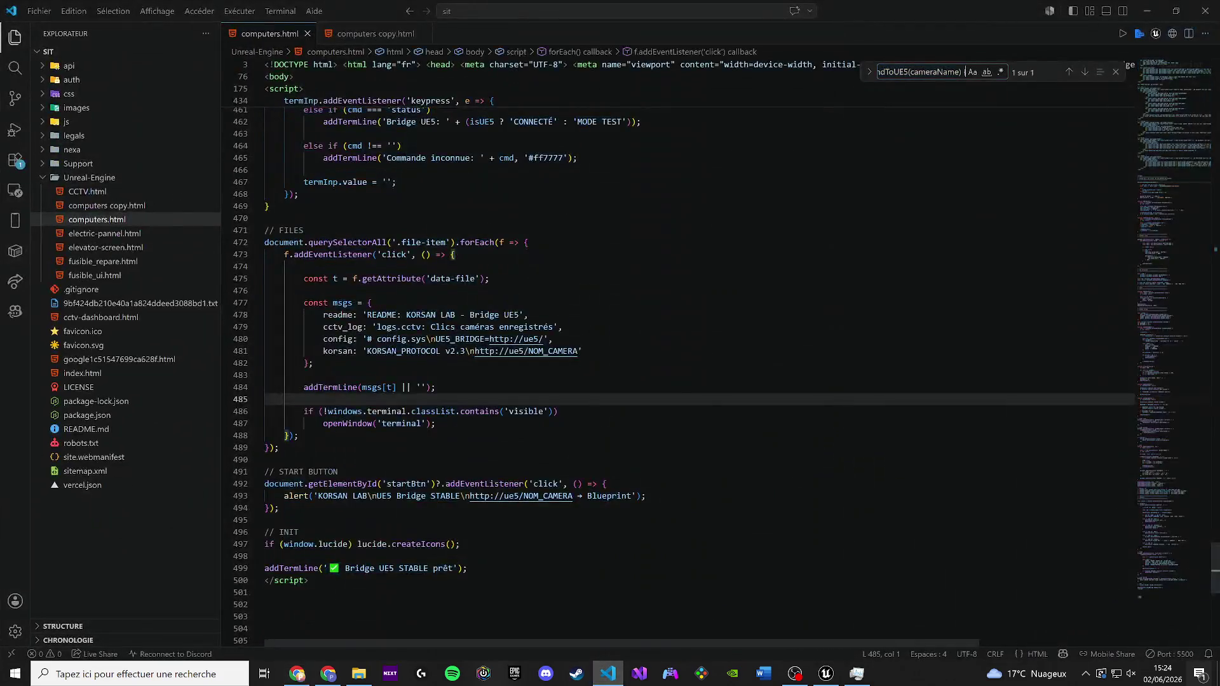
key(Return)
key(BackSpace)
key(BackSpace)
key(BackSpace)
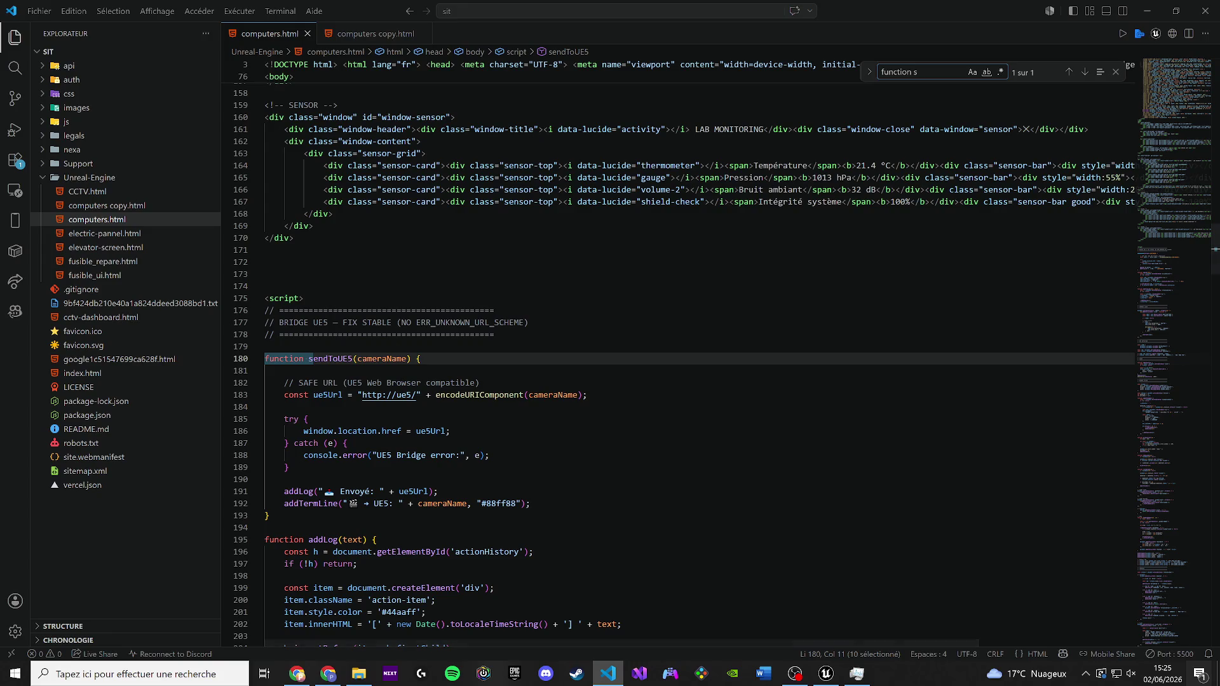
drag(271, 515, 265, 346)
key(ctrl+v)
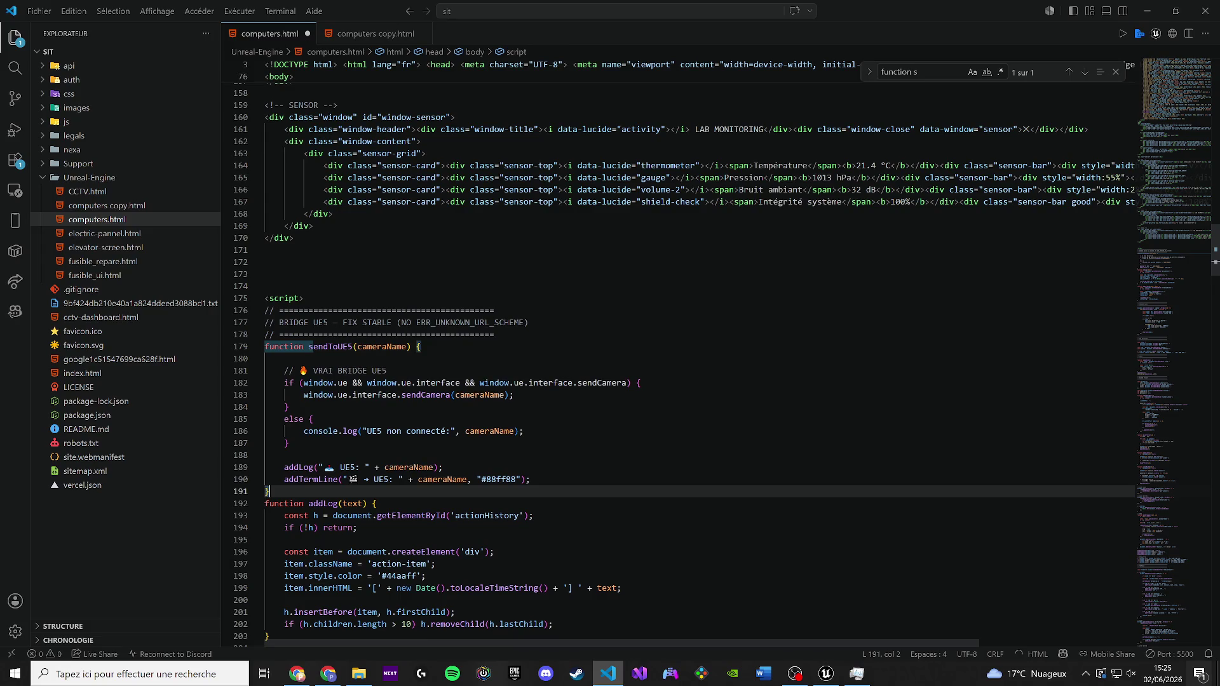
Remove the emojis from the bridge comment in sendToUE5
click(299, 370)
key(BackSpace)
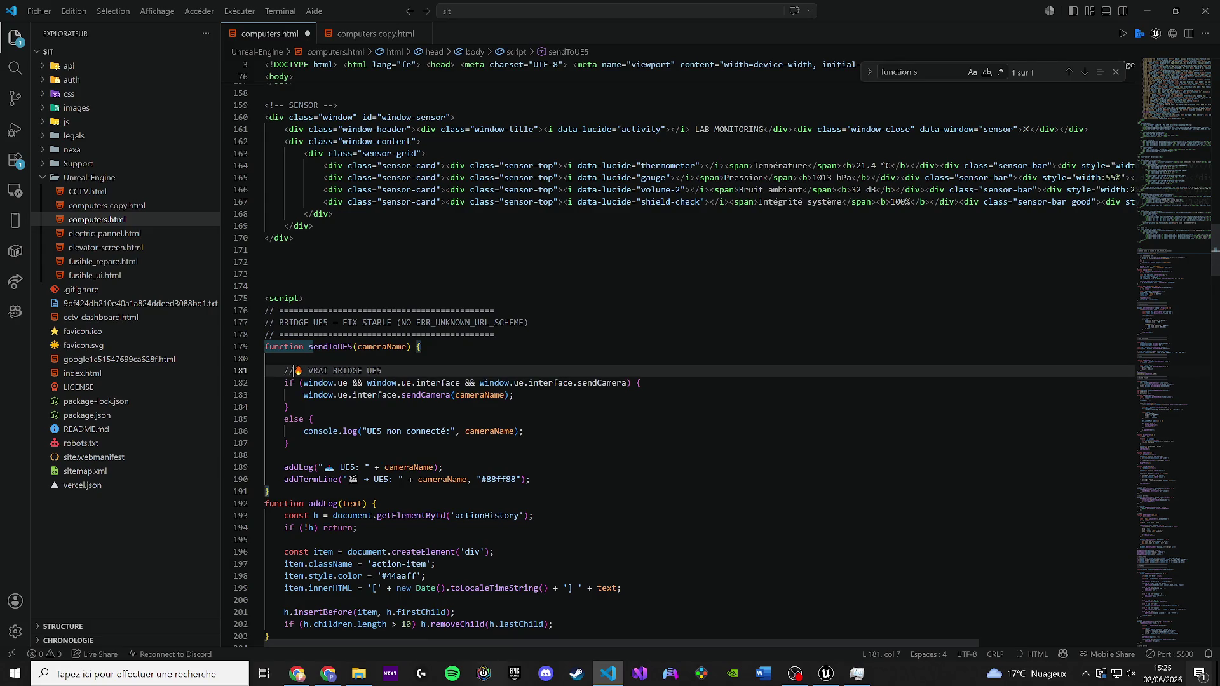
key(BackSpace)
key(BackSpace)
drag(317, 371, 314, 370)
key(ctrl+z)
key(ctrl+z)
key(ctrl+z)
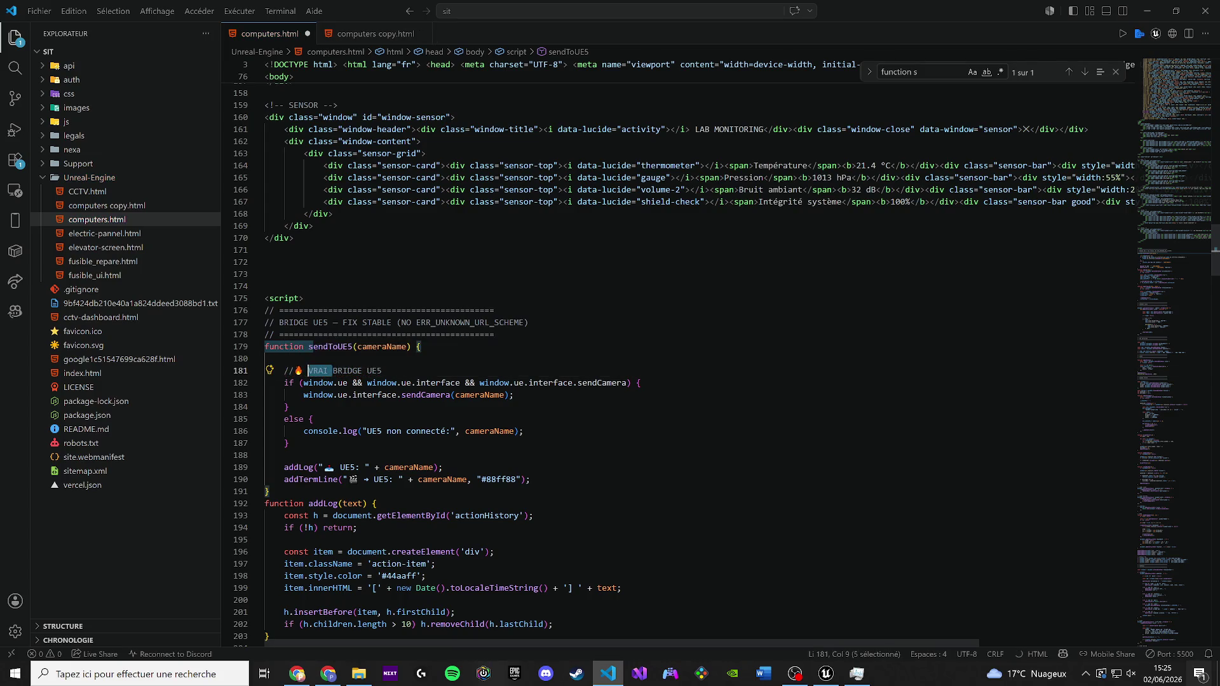
key(BackSpace)
Save computers.html and return to Unreal's Level_Nexa_2 level editor
key(ctrl+s)
key(ctrl+a)
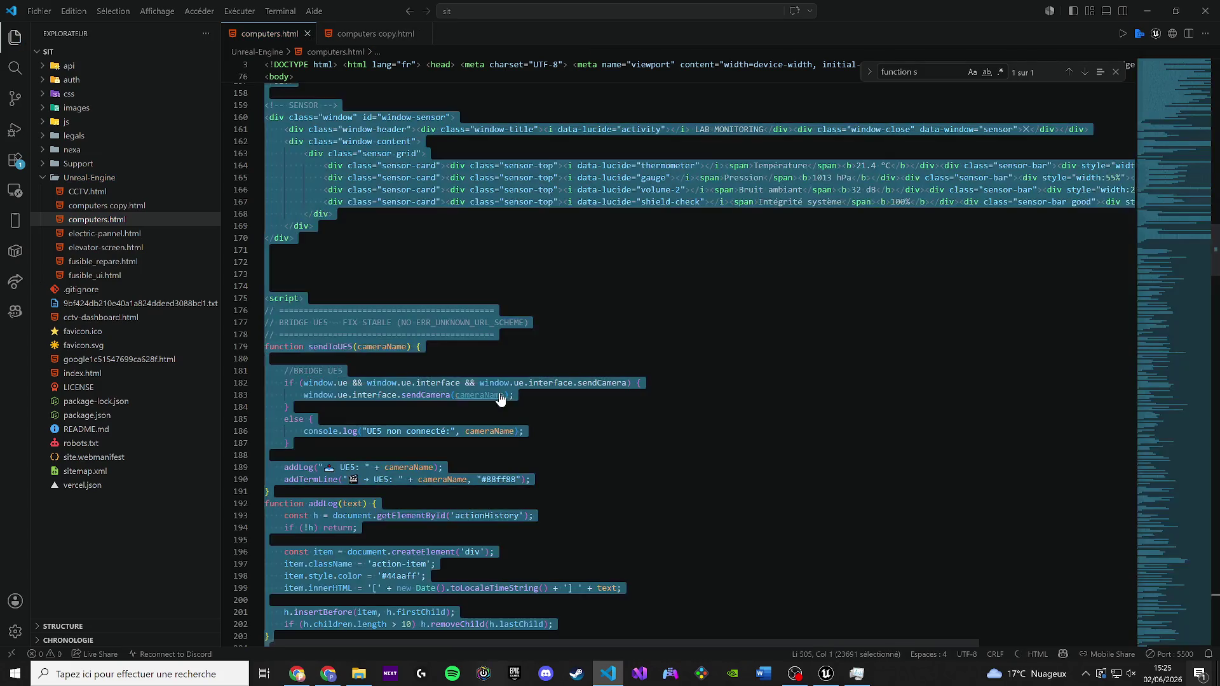
click(509, 394)
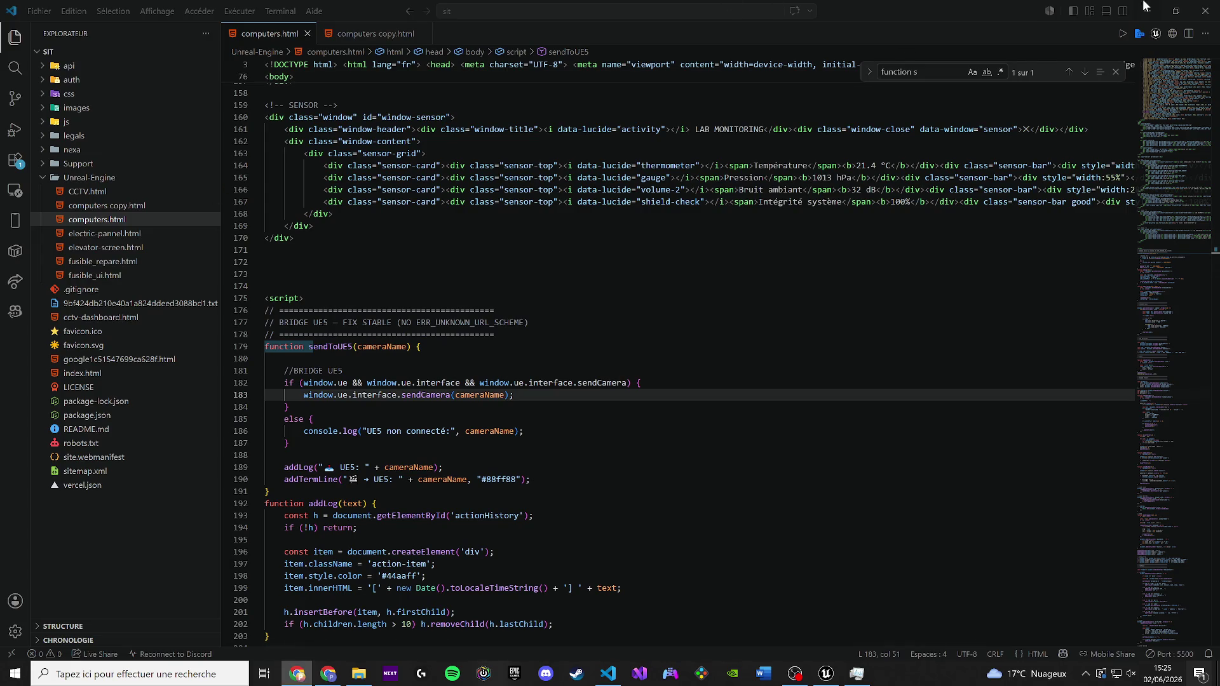
key(alt+Tab)
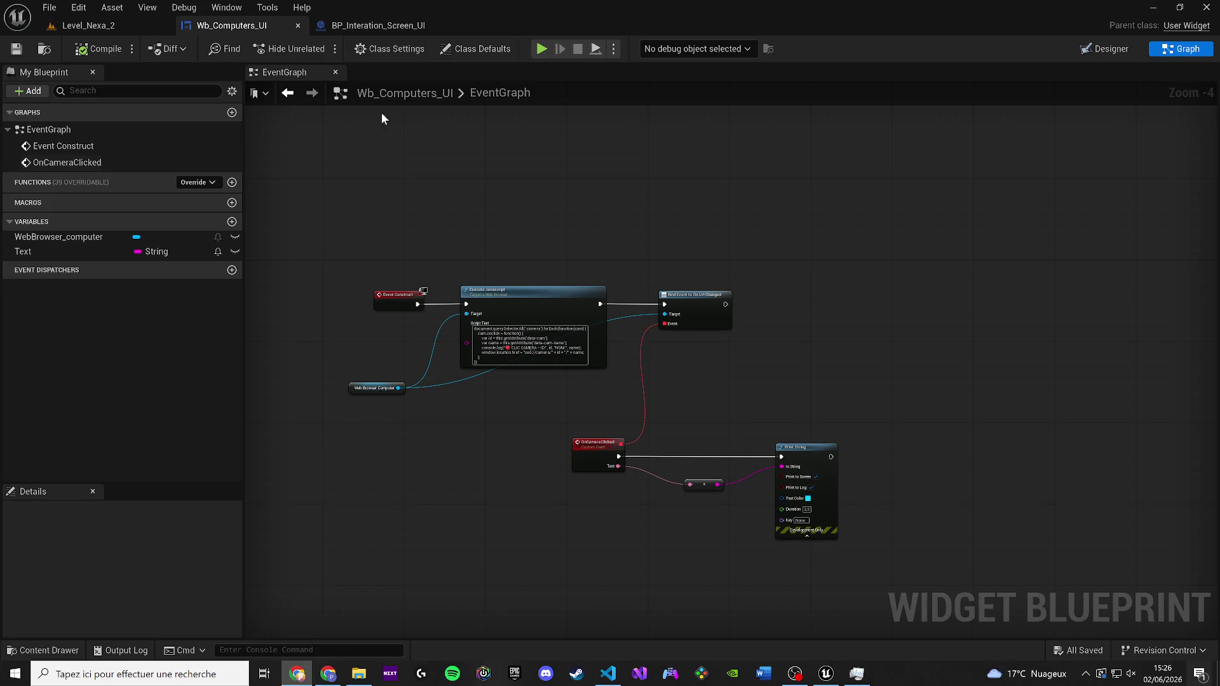
click(87, 25)
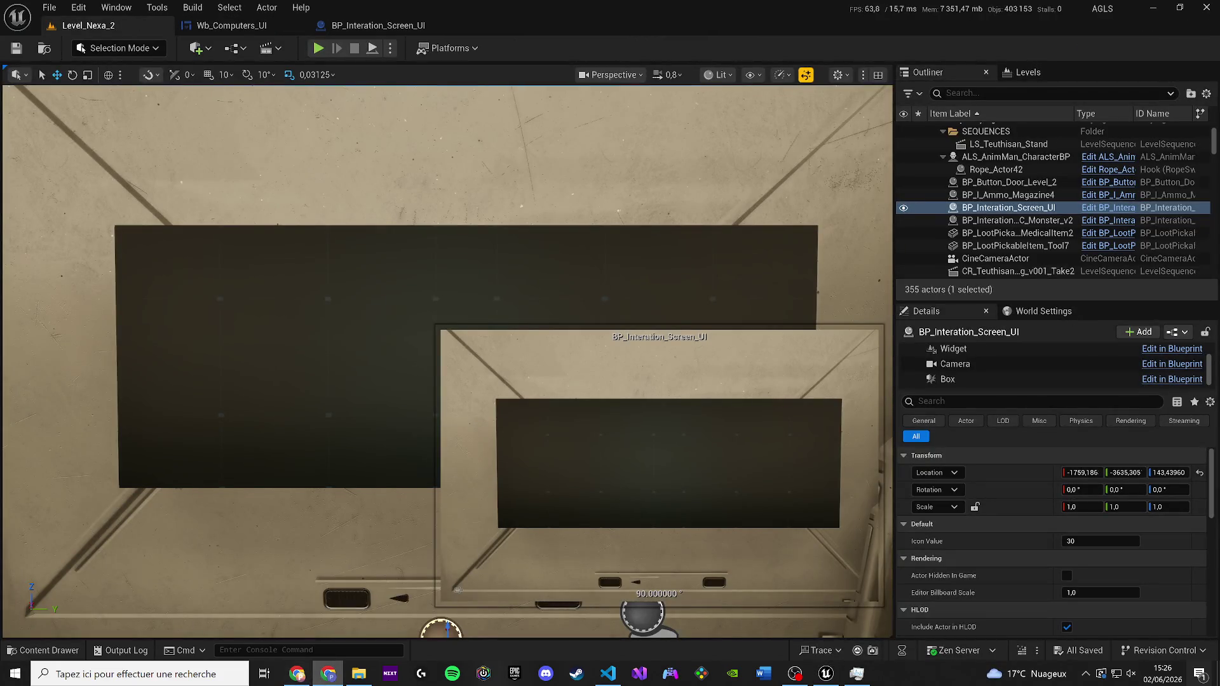
Play Level_Nexa_2, use the wall screen and open the CCTV_LAB window
key(alt+p)
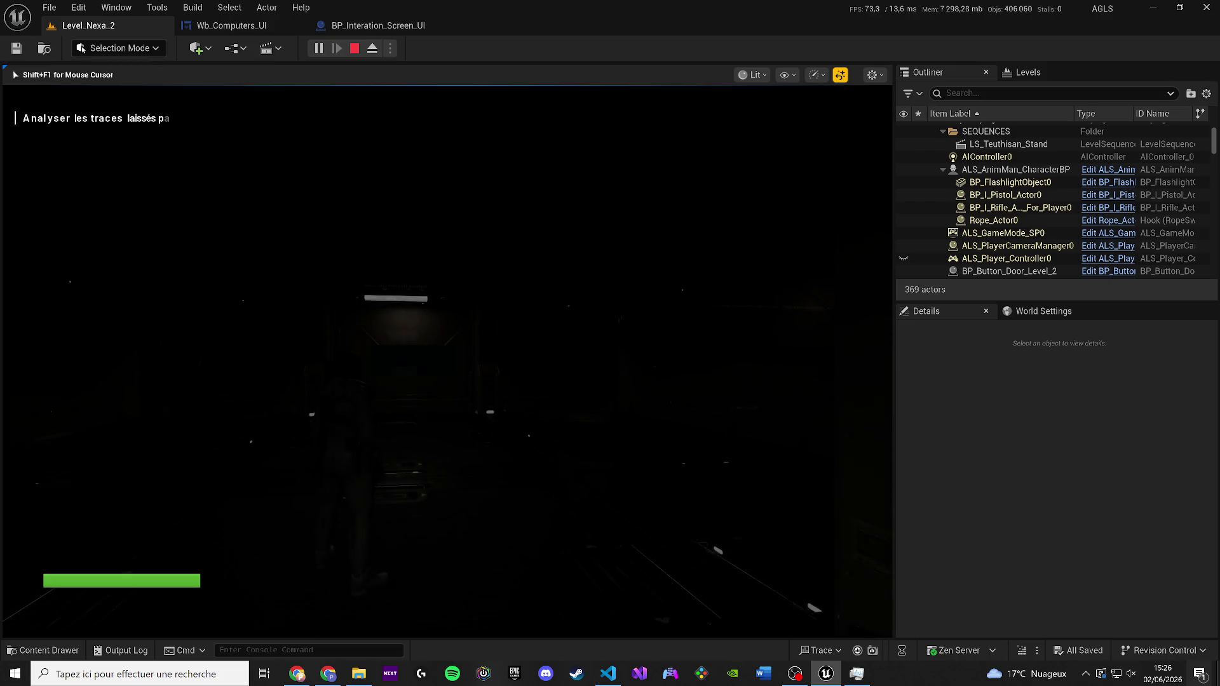
key(e)
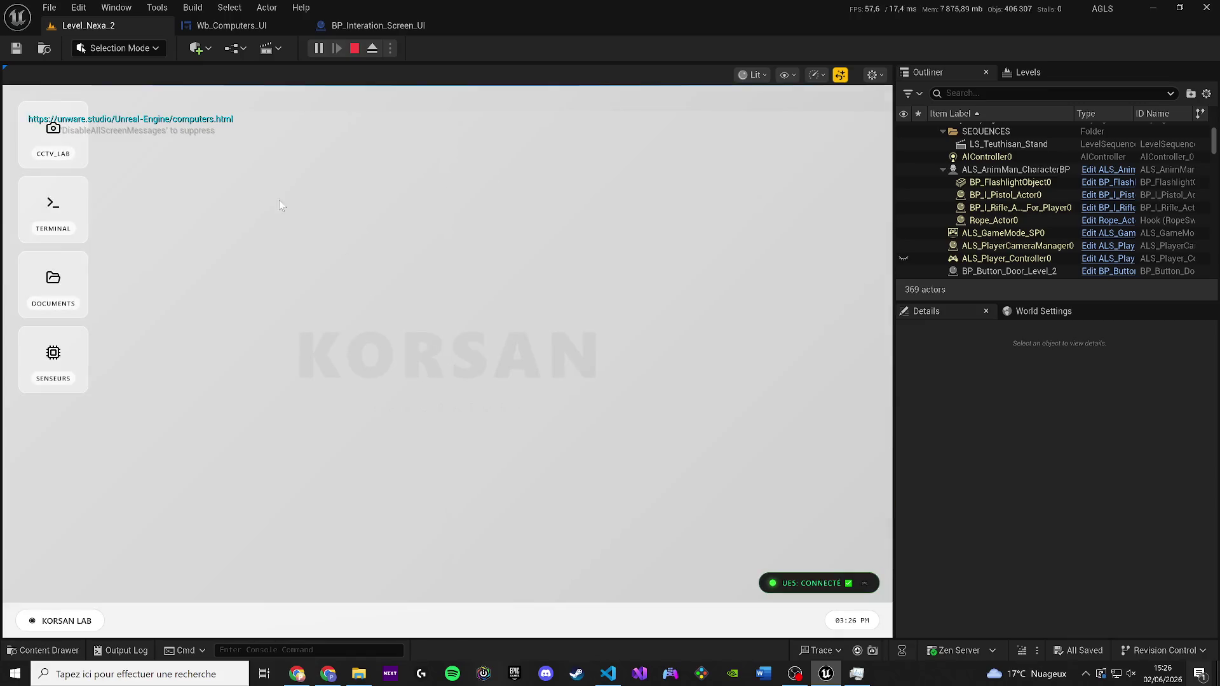
click(64, 142)
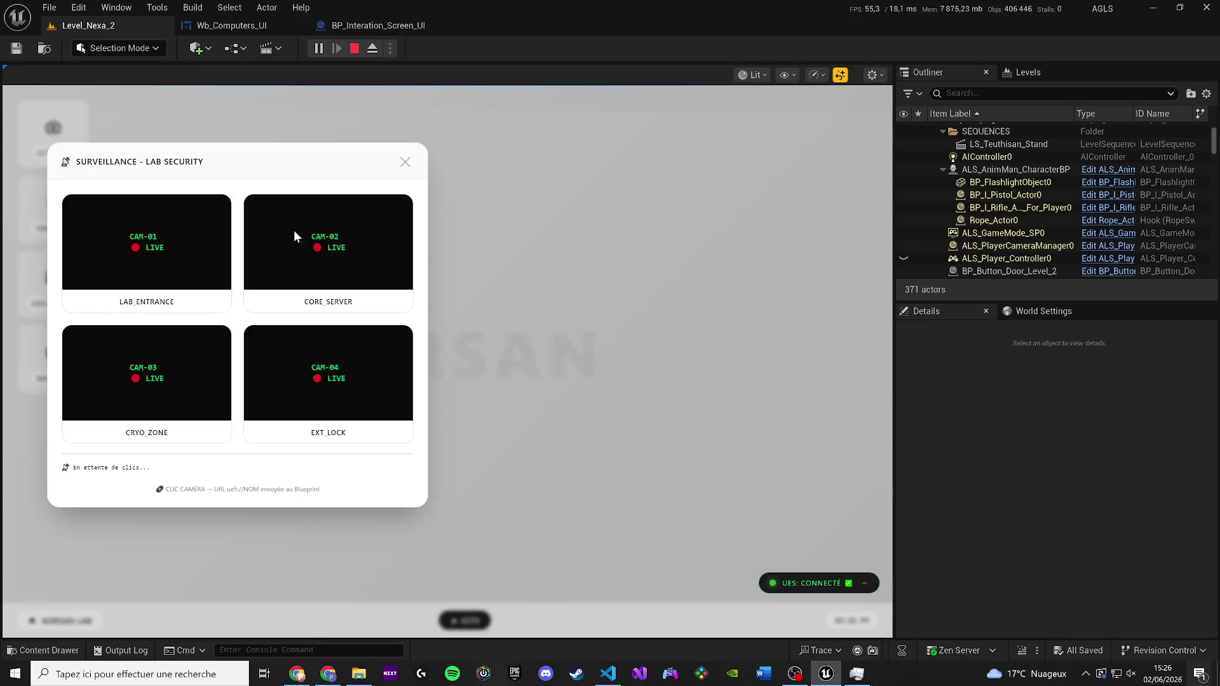
Click the CORE_SERVER camera tile five times, logging UE5: CORE_SERVER without URL errors
click(377, 264)
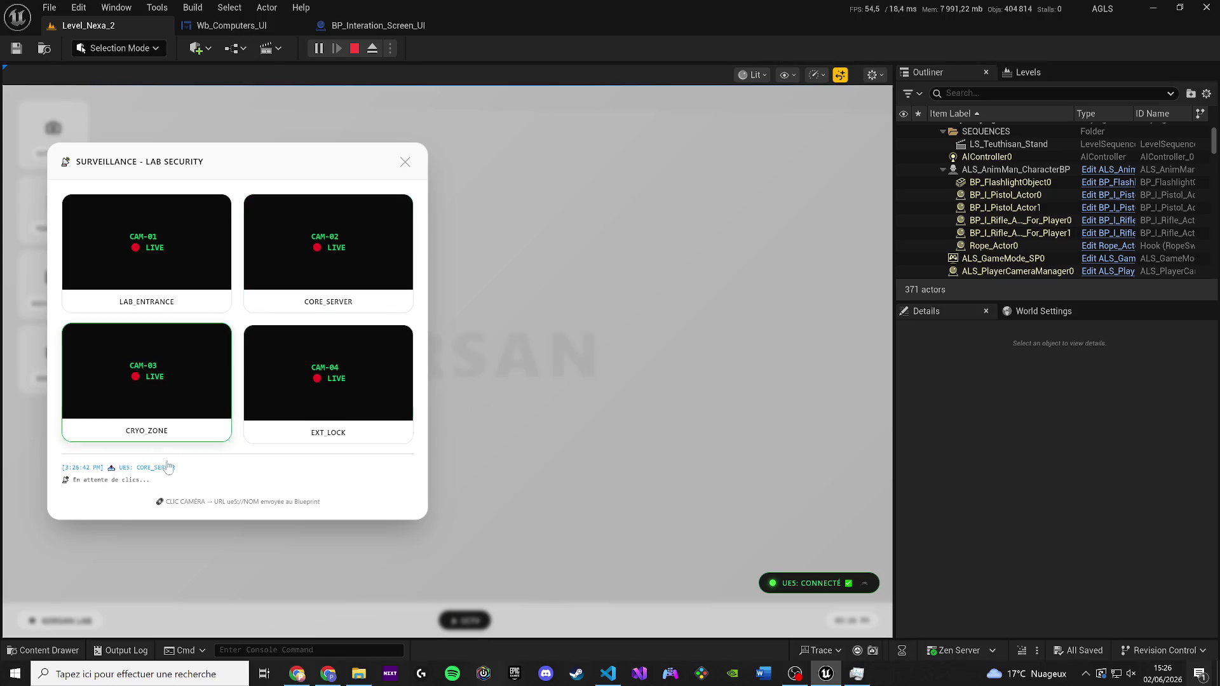
click(303, 271)
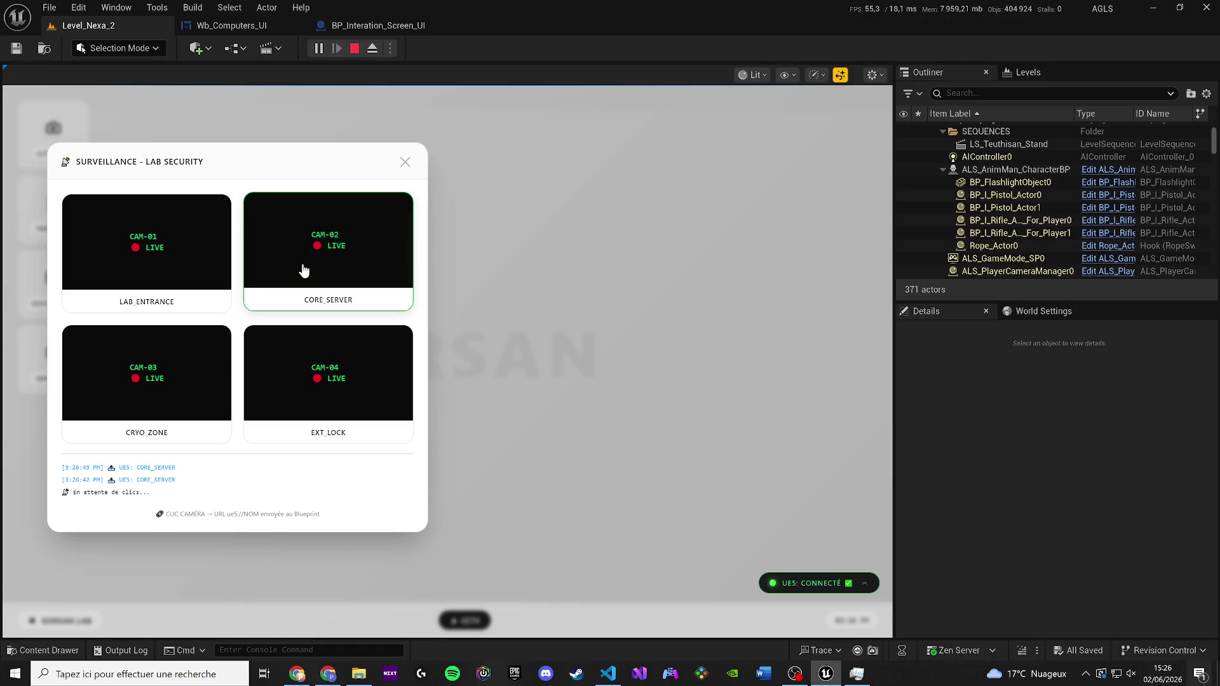
click(304, 272)
click(304, 272)
click(304, 271)
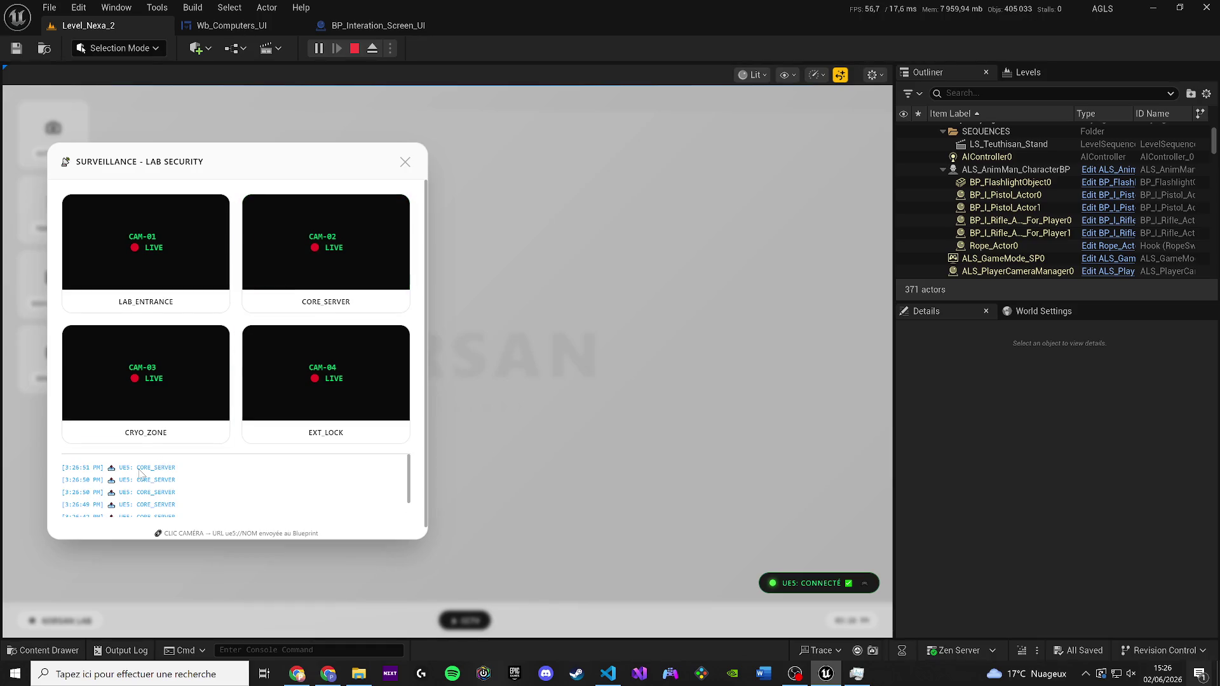
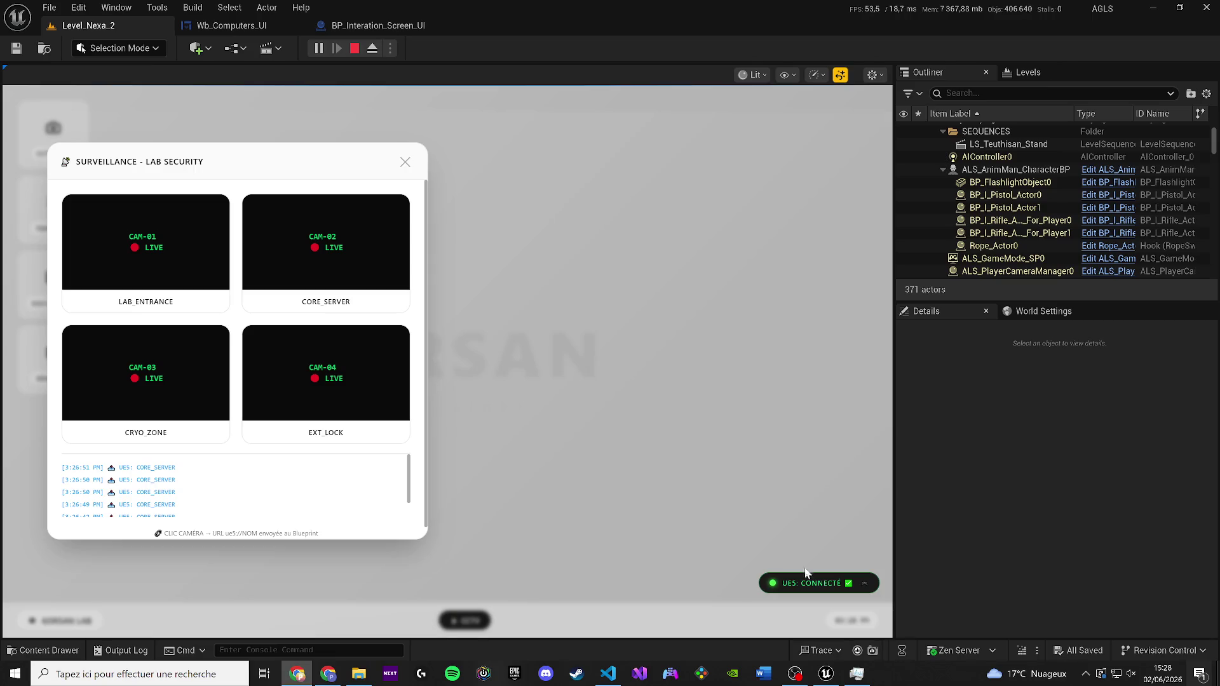
Replace the old sendToUE5, addLog and addTermLine code in computers.html with the new payload-based sendToUE5
click(608, 673)
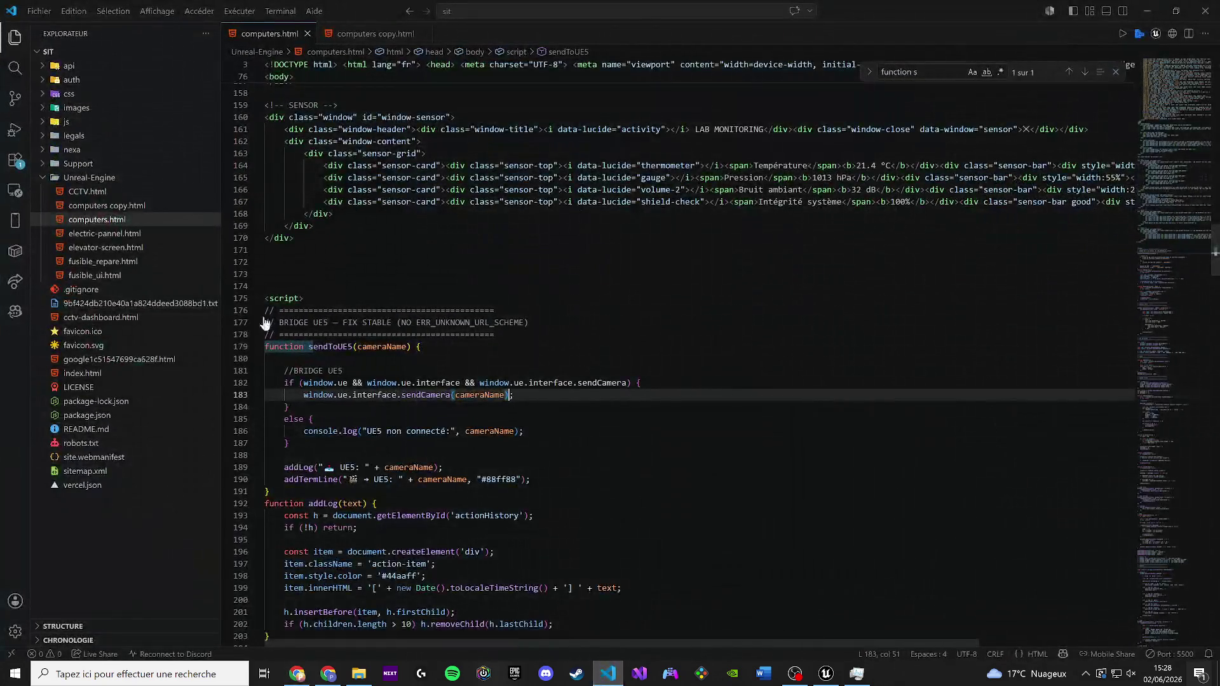
scroll(321, 458, down, 3)
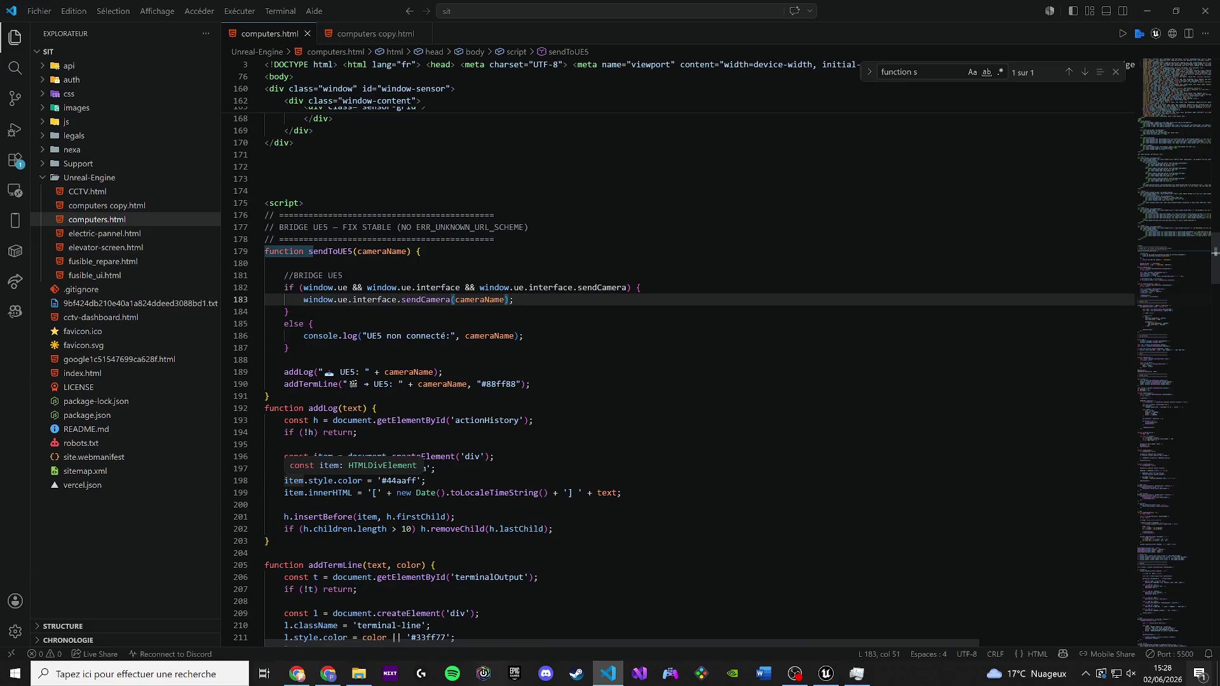
mouse_move(305, 541)
mouse_down()
mouse_move(286, 324)
mouse_move(265, 251)
mouse_up()
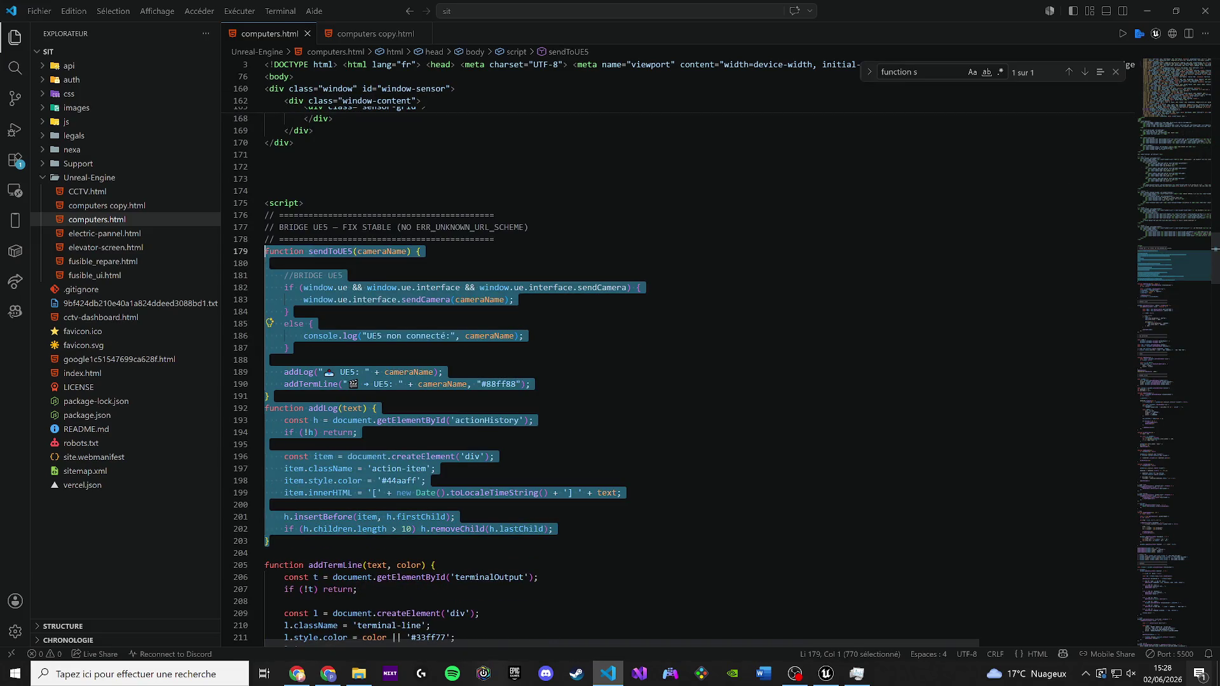
text(function sendToUE5(cameraName) {      const payload = {         action: "FULLSCREEN_CAMERA",         camera: cameraName,         message: "Player opened camera fullscreen",         timestamp: Date.now()     };      if (window.ue && window.ue.interface && window.ue.interface.broadcast) {         window.ue.interface.broadcast("cctv_event", JSON.stringify(payload));     } else {         console.log("UE5 DEBUG:", payload);     }      addLog("☁️ FULLSCREEN: " + cameraName);     addTermLine("🎬 → " + cameraName + " (FULLSCREEN)", "#88ff88"); })
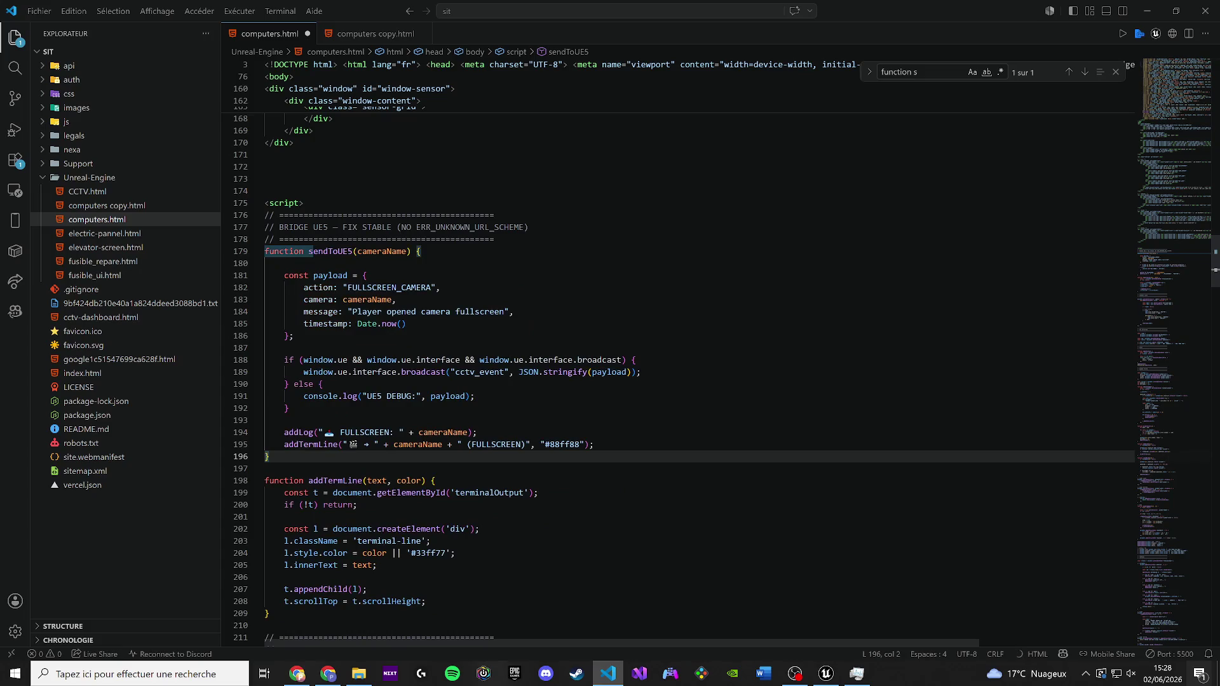
key(ctrl+z)
scroll(454, 299, down, 3)
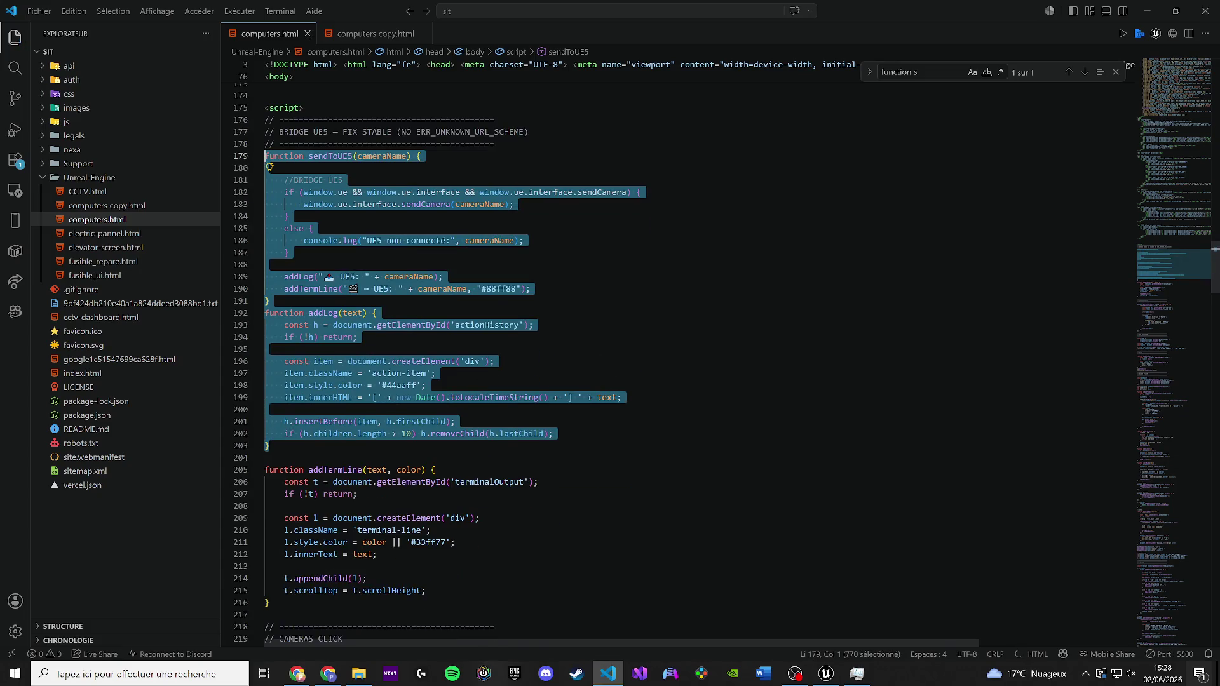
mouse_move(270, 539)
mouse_down()
mouse_move(299, 458)
mouse_move(352, 465)
mouse_up()
scroll(353, 465, up, 3)
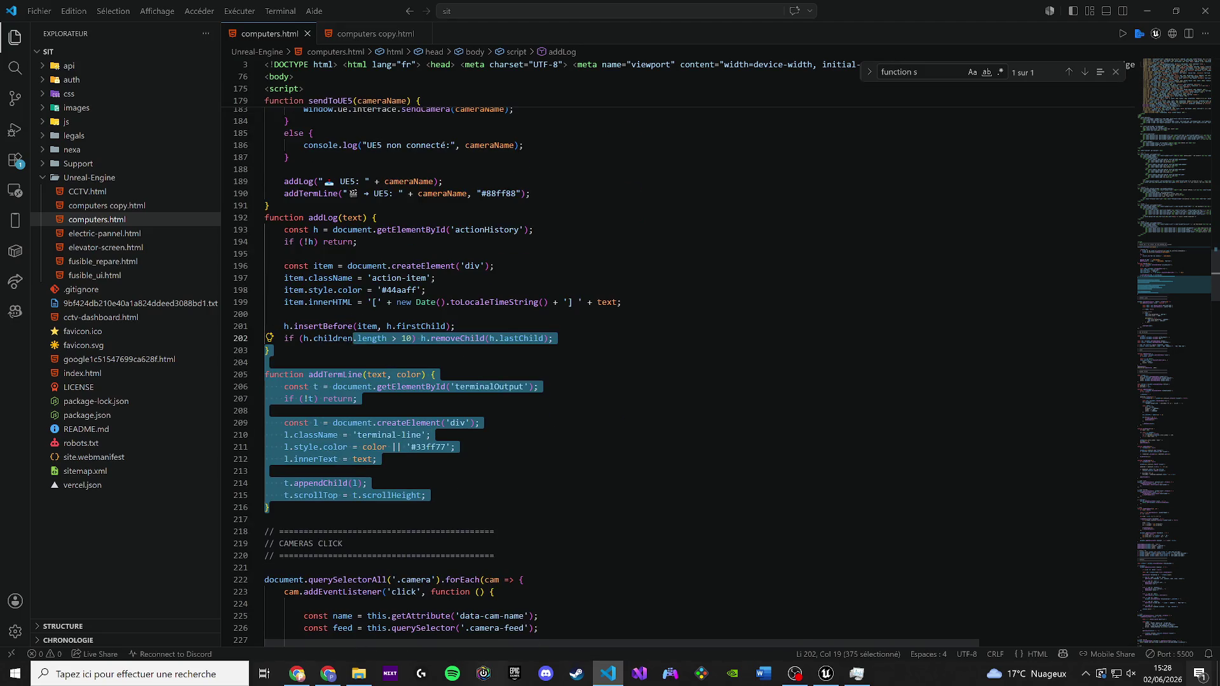
shift+click(265, 251)
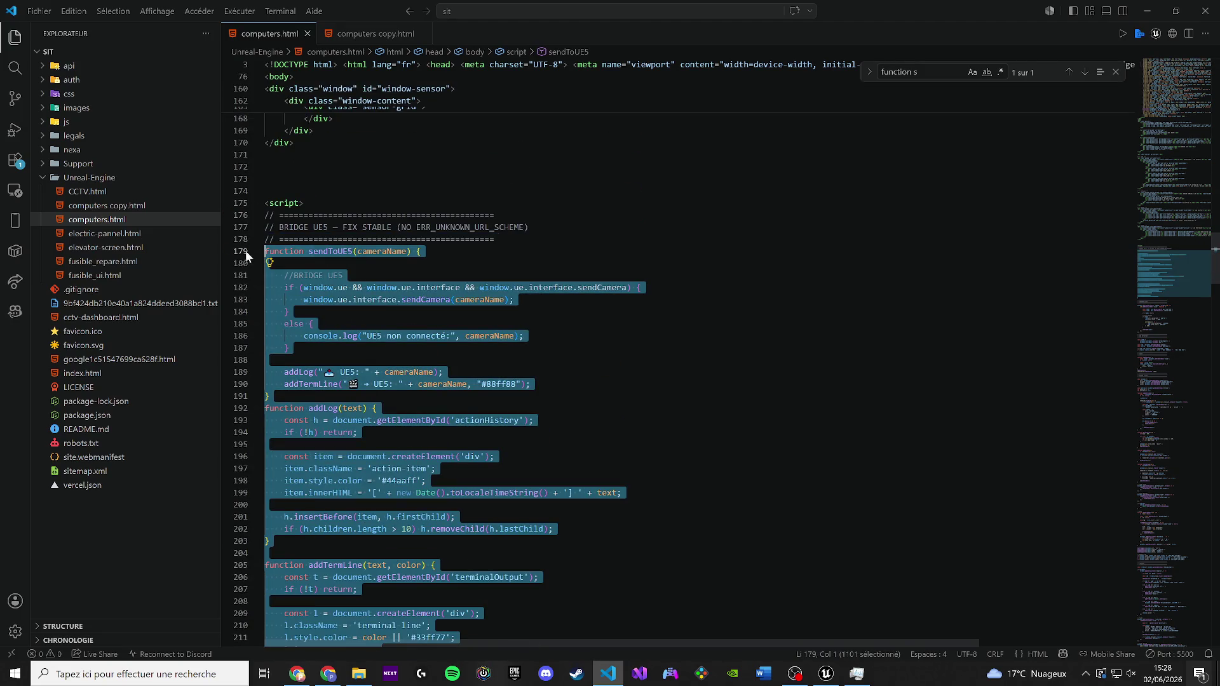
text(function sendToUE5(cameraName) {      const payload = {         action: "FULLSCREEN_CAMERA",         camera: cameraName,         message: "Player opened camera fullscreen",         timestamp: Date.now()     };      if (window.ue && window.ue.interface && window.ue.interface.broadcast) {         window.ue.interface.broadcast("cctv_event", JSON.stringify(payload));     } else {         console.log("UE5 DEBUG:", payload);     }      addLog("🎥 FULLSCREEN: " + cameraName);     addTermLine("🎬 → " + cameraName + " (FULLSCREEN)", "#88ff88"); })
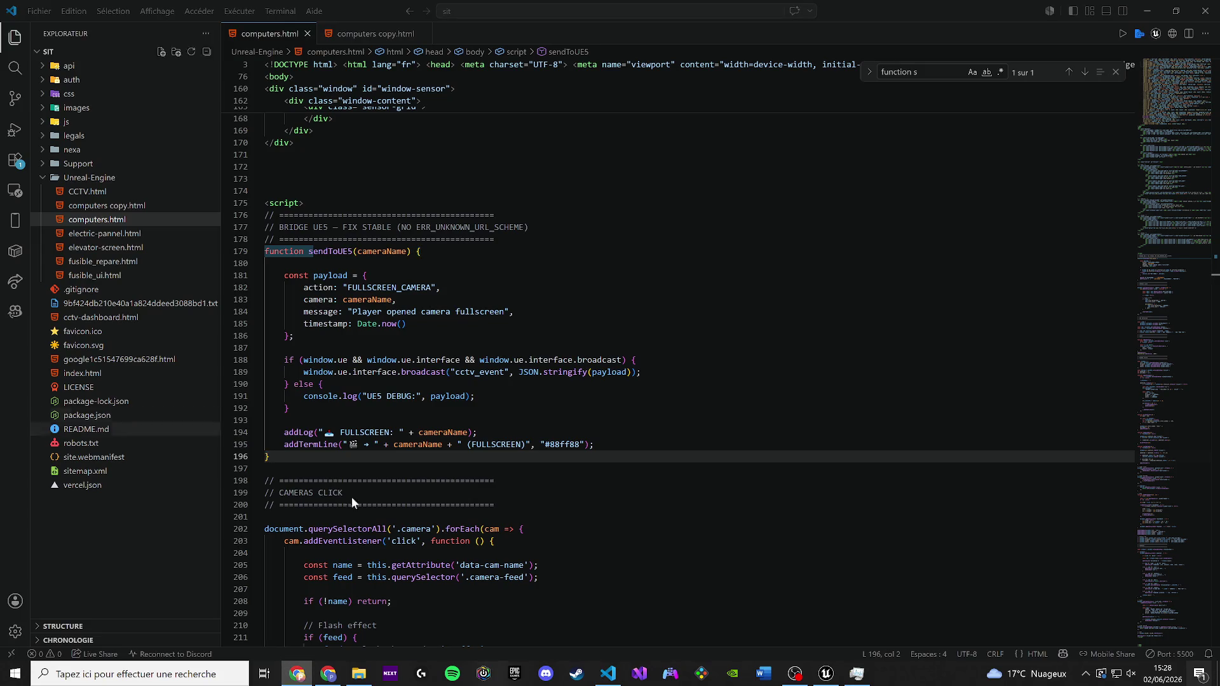
click(825, 674)
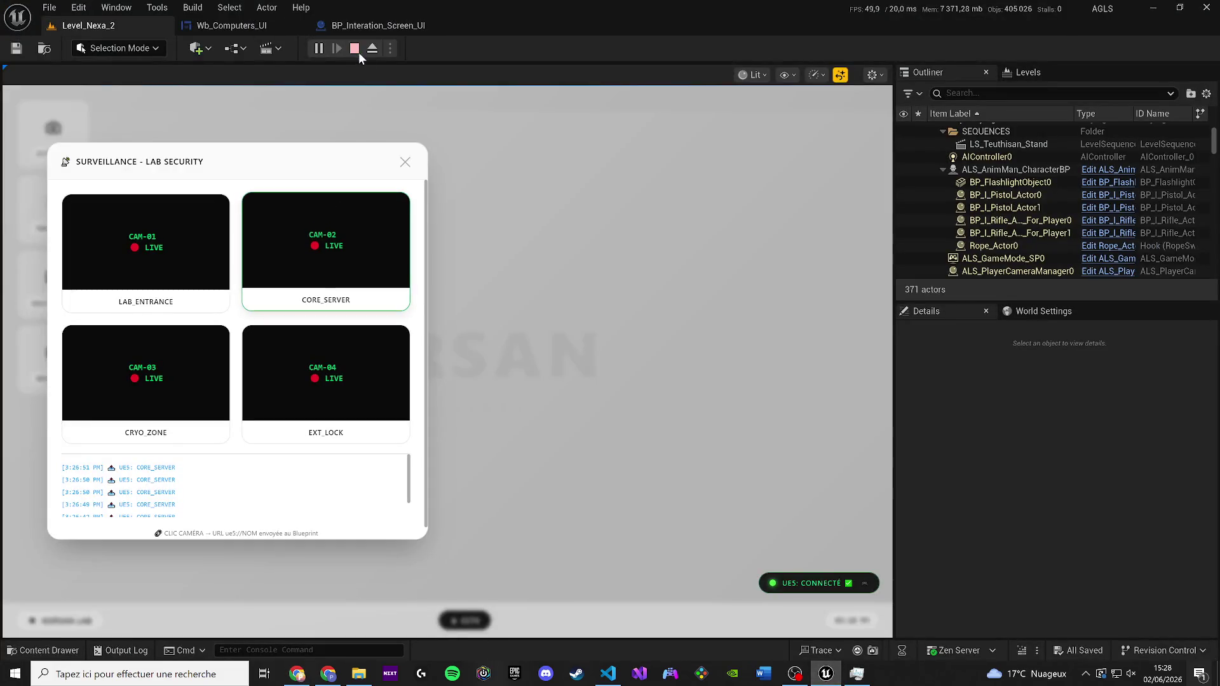
Add a Bind Event to On Console Message from WebBrowser_computer, chained after the Url Changed binding
click(226, 20)
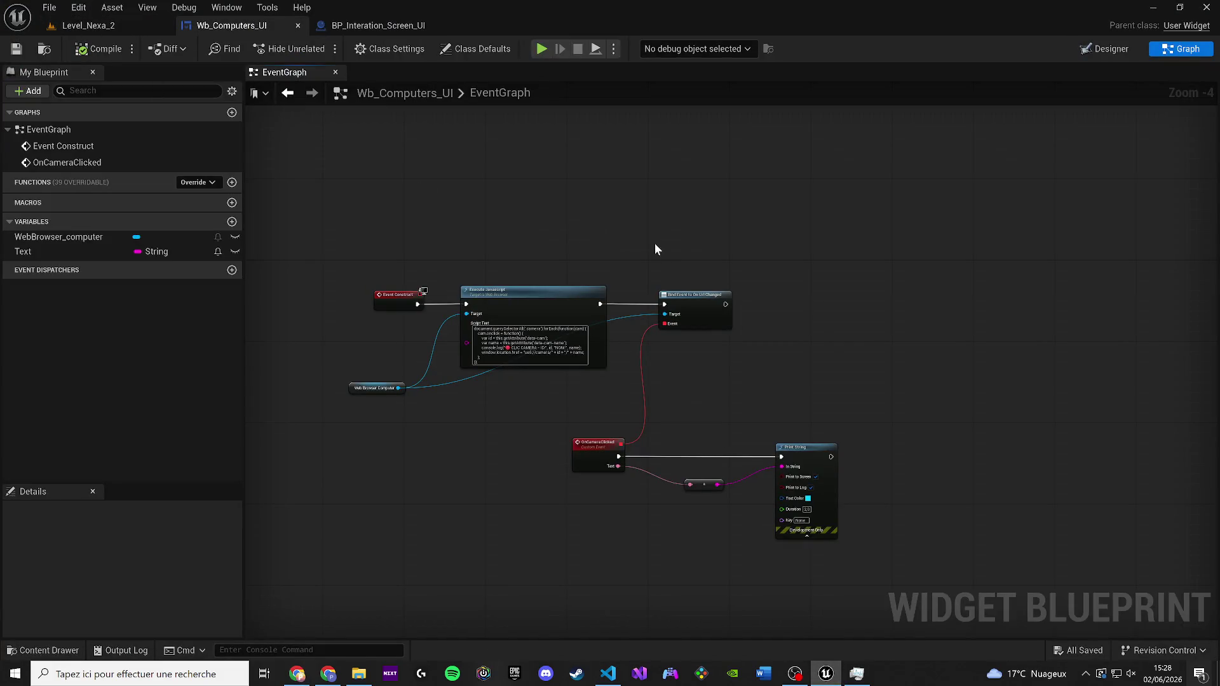
scroll(500, 232, up, 3)
drag(515, 300, 825, 332)
mouse_move(291, 470)
mouse_down()
mouse_move(1061, 314)
mouse_move(1011, 309)
mouse_up()
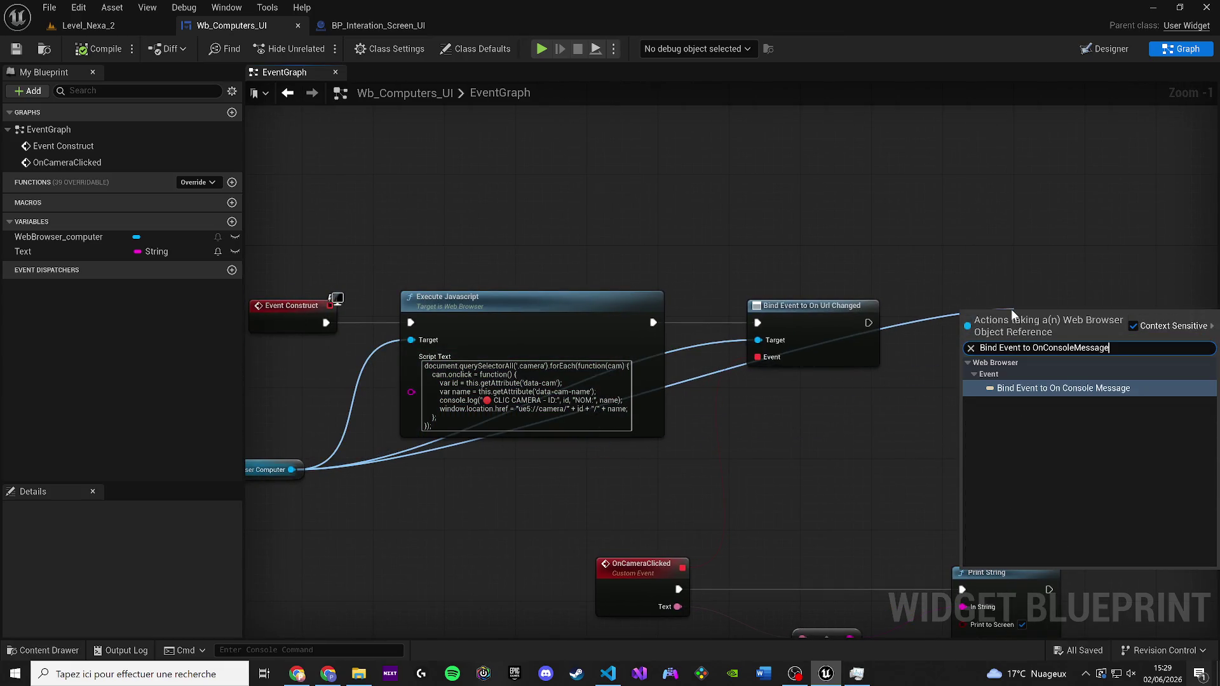
click(1017, 372)
drag(1023, 386, 812, 436)
mouse_move(657, 371)
mouse_down()
mouse_move(813, 380)
mouse_move(833, 408)
mouse_move(821, 509)
mouse_up()
Shift Print String aside and create a custom event named CCTV_Event for the binding
drag(799, 611, 434, 459)
mouse_move(661, 428)
mouse_down()
mouse_move(553, 427)
mouse_move(589, 426)
mouse_up()
click(653, 346)
drag(663, 297, 552, 379)
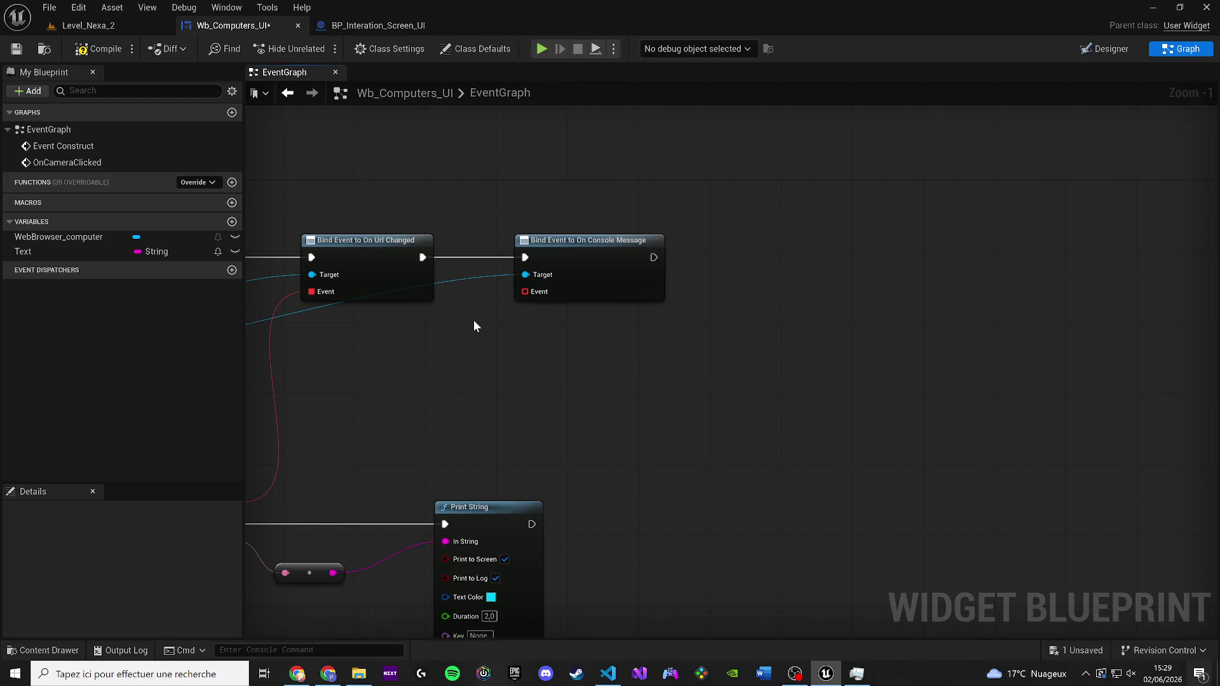
drag(525, 291, 772, 456)
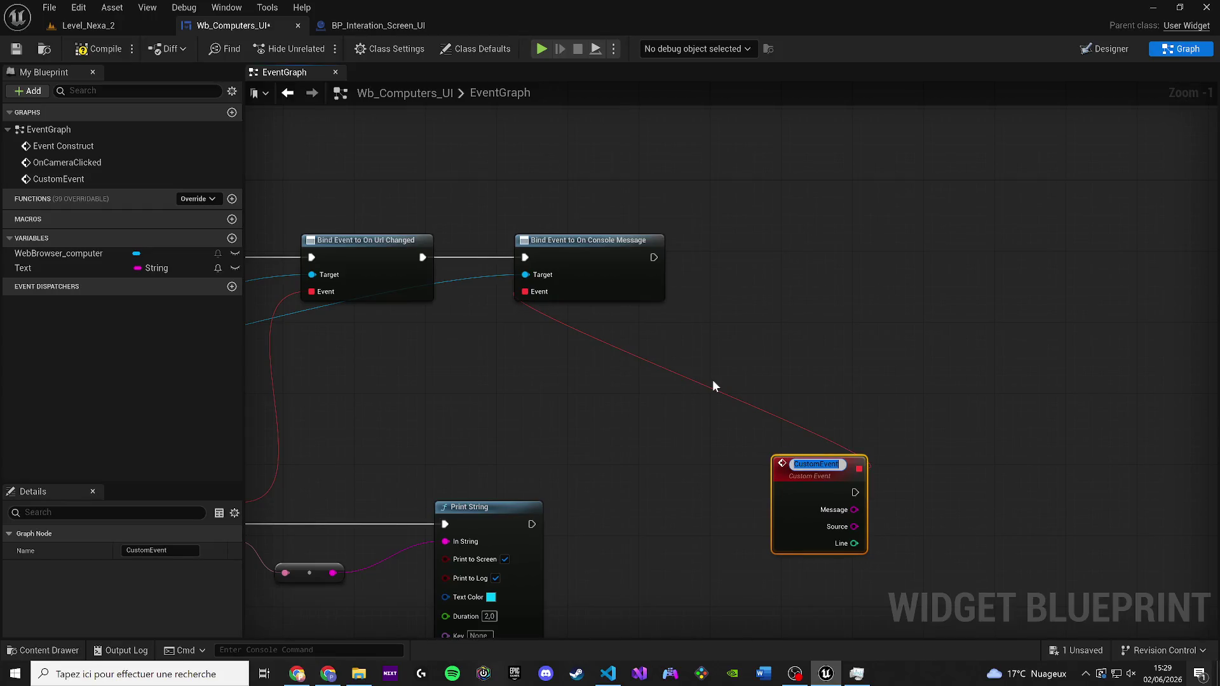
text(CCTS)
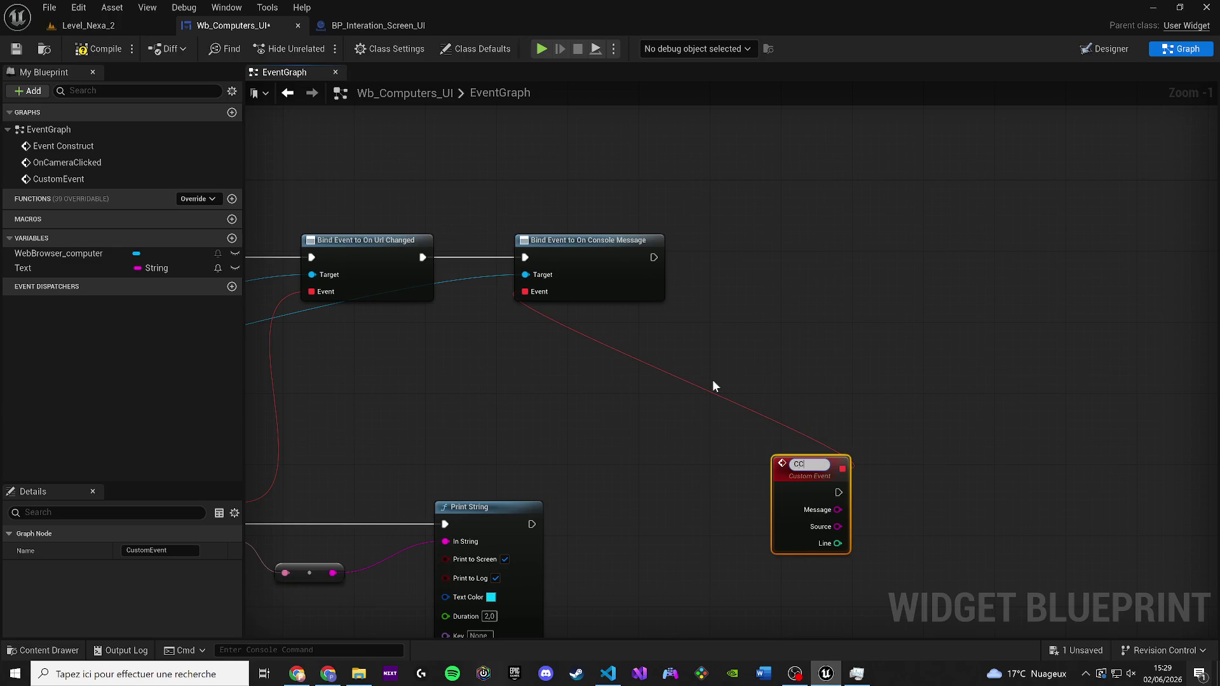
key(BackSpace)
text(V8)
text(_Event)
key(Return)
Wire CCTV_Event's execution and Message into Print String, then compile
mouse_move(787, 473)
mouse_down()
mouse_move(563, 383)
mouse_move(408, 368)
mouse_move(397, 354)
mouse_up()
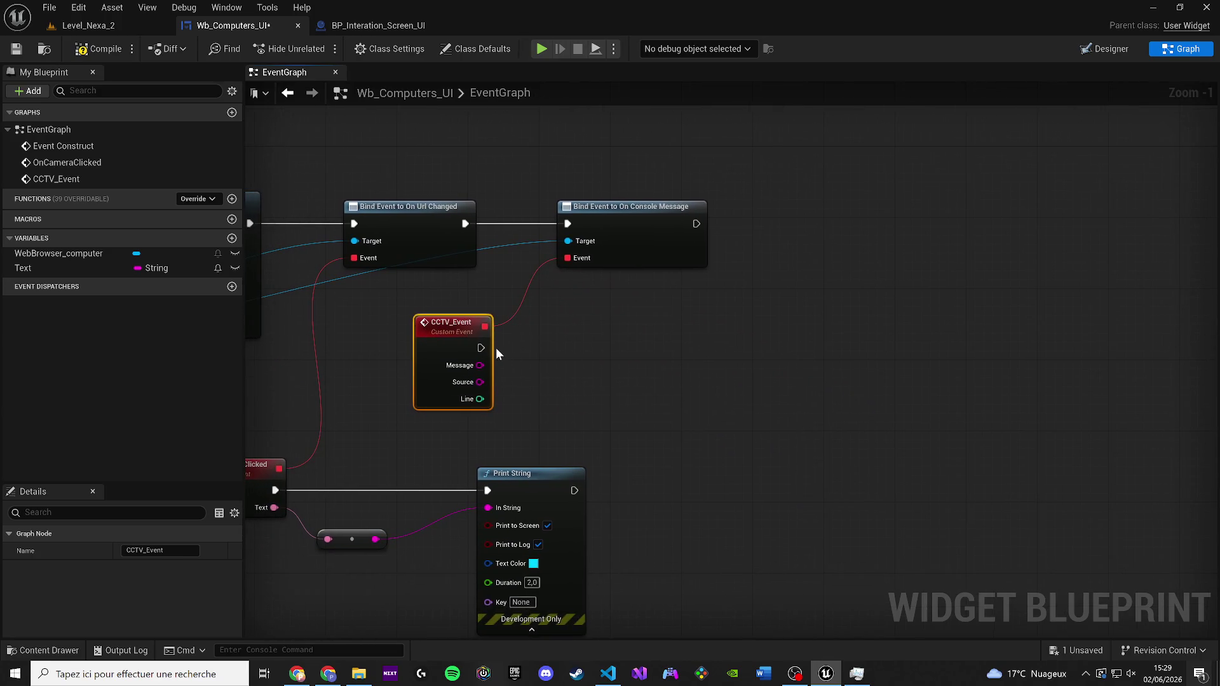
mouse_move(481, 348)
mouse_down()
mouse_move(472, 536)
mouse_move(487, 490)
mouse_up()
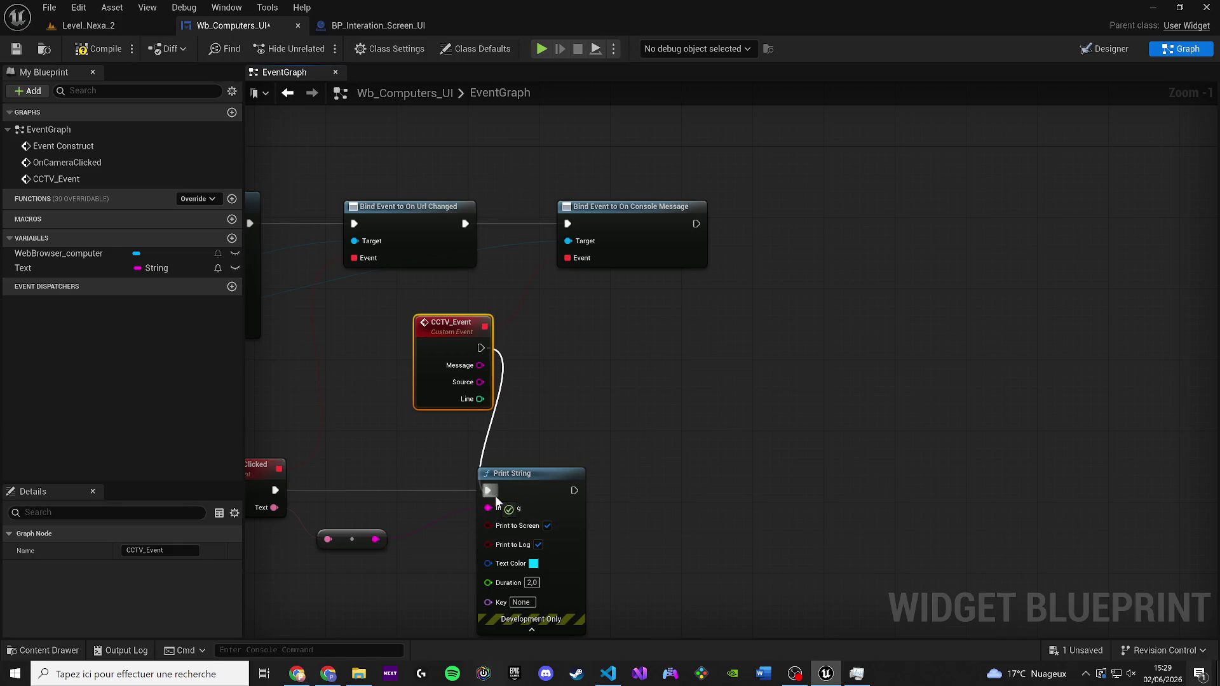
mouse_move(436, 348)
mouse_down()
mouse_move(373, 348)
mouse_move(497, 510)
mouse_up()
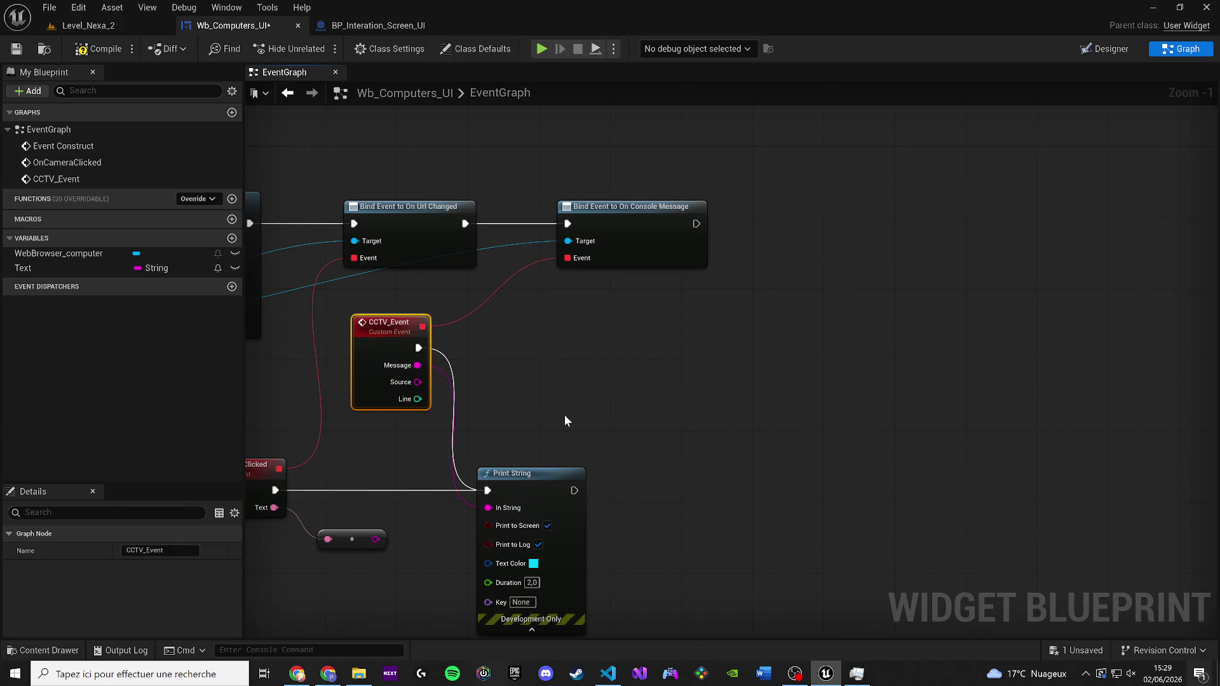
click(96, 49)
click(297, 673)
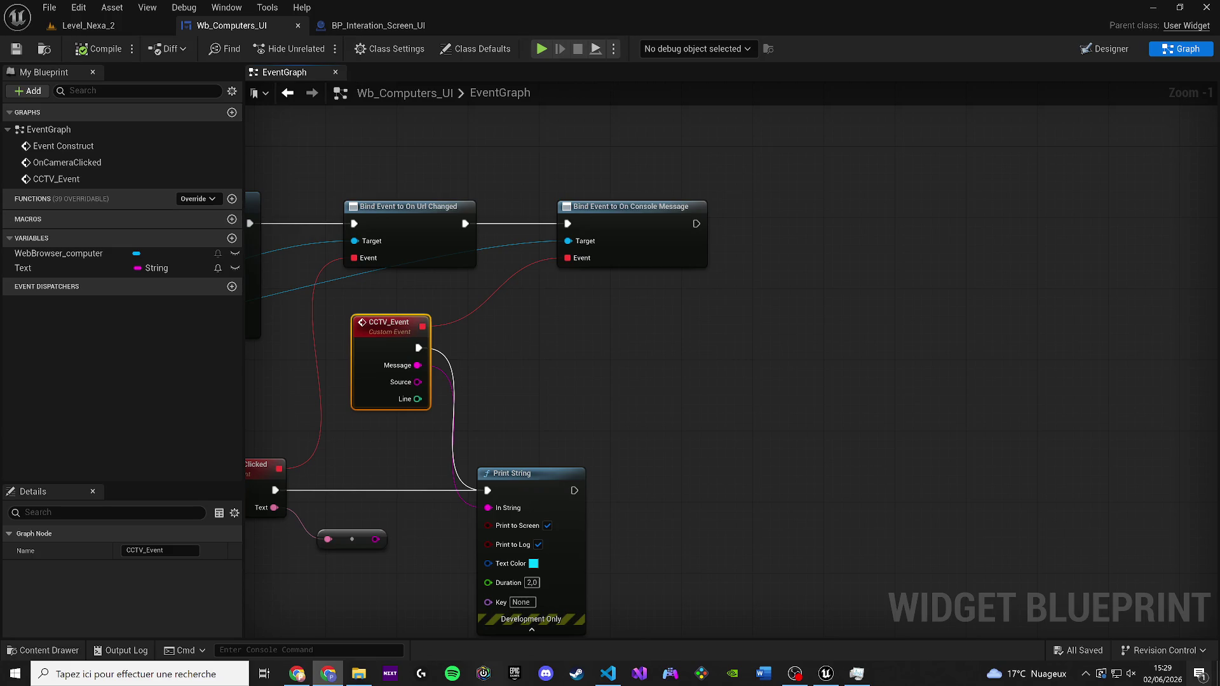
Promote CCTV_Event's Line output to a variable, delete the resulting SET Line node, and compile
drag(433, 327, 620, 320)
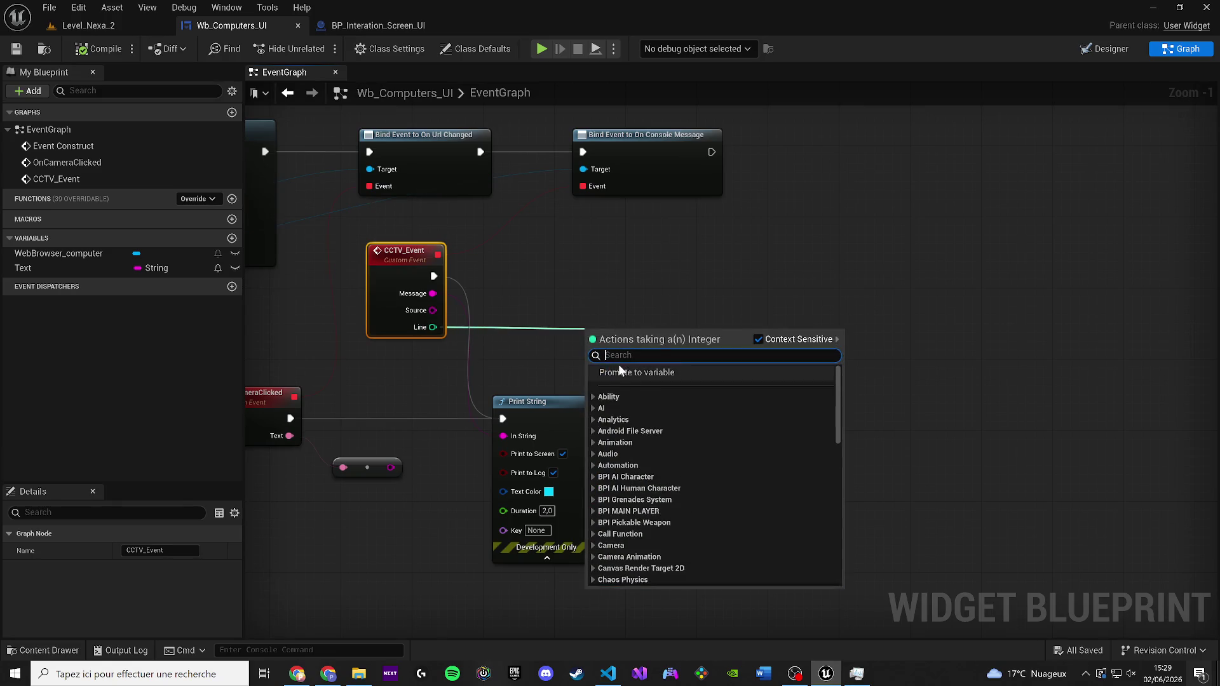
click(619, 370)
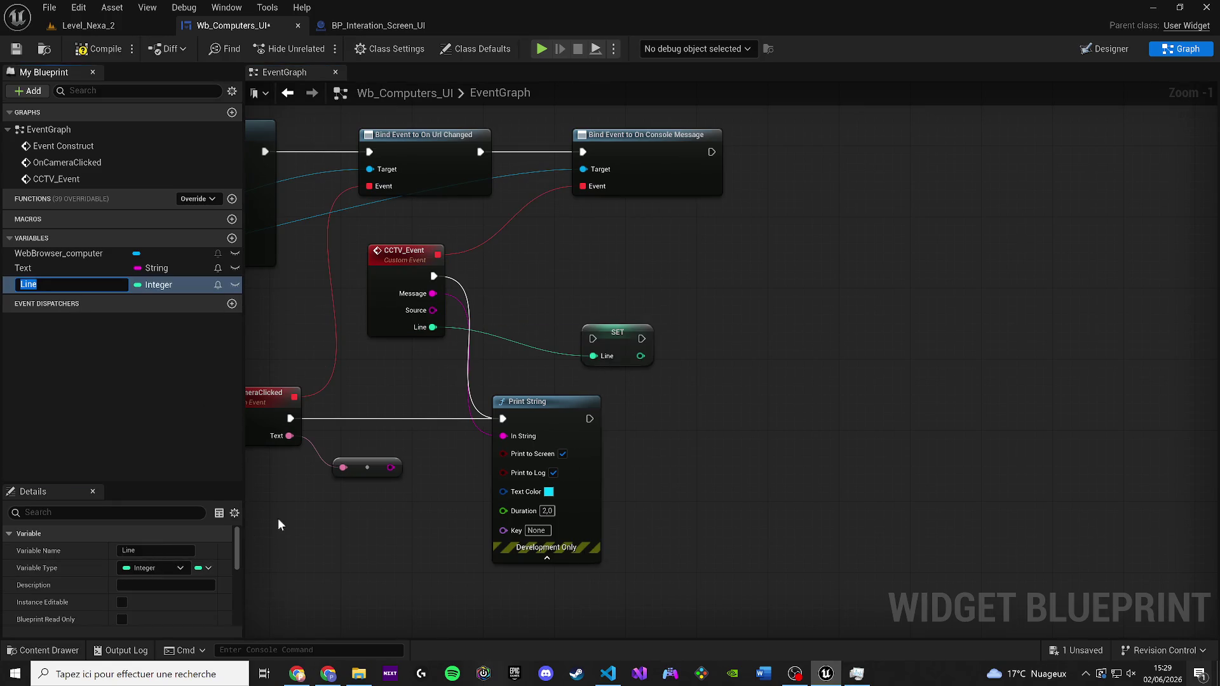
drag(798, 444, 643, 284)
key(Delete)
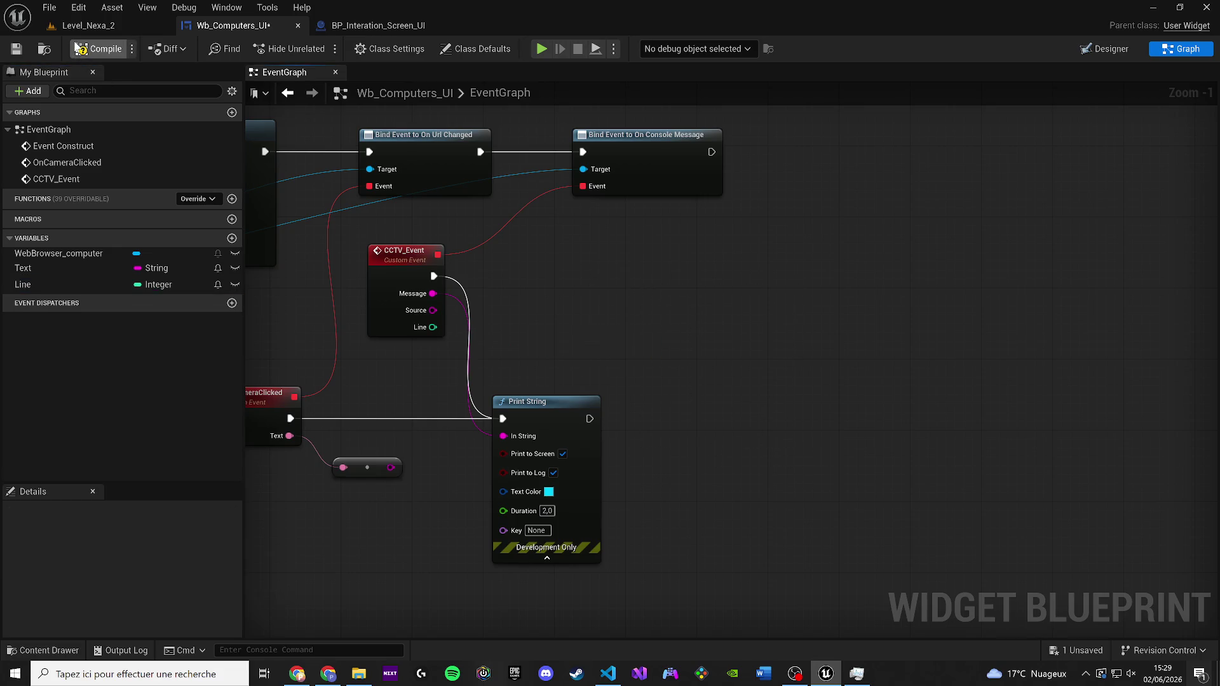
click(16, 49)
Duplicate Print String and wire CCTV_Event's execution and Message into the second copy
mouse_move(432, 310)
mouse_down()
mouse_move(656, 287)
mouse_move(433, 474)
mouse_move(505, 436)
mouse_up()
click(544, 401)
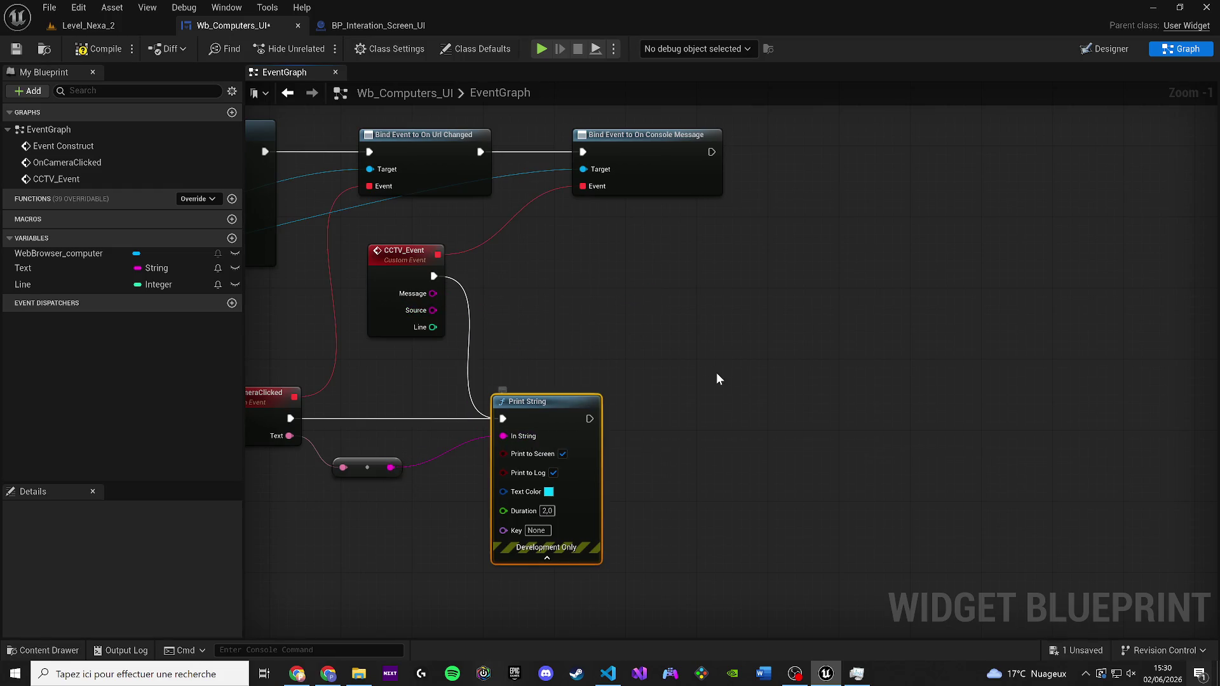
key(ctrl+c)
key(ctrl+v)
mouse_move(433, 276)
mouse_down()
mouse_move(710, 443)
mouse_move(681, 437)
mouse_up()
mouse_move(705, 444)
mouse_down()
mouse_move(705, 338)
mouse_move(535, 326)
mouse_move(433, 293)
mouse_up()
drag(676, 317, 702, 255)
drag(433, 310, 724, 283)
mouse_move(435, 290)
mouse_down()
mouse_move(689, 283)
mouse_move(699, 293)
mouse_move(722, 267)
mouse_up()
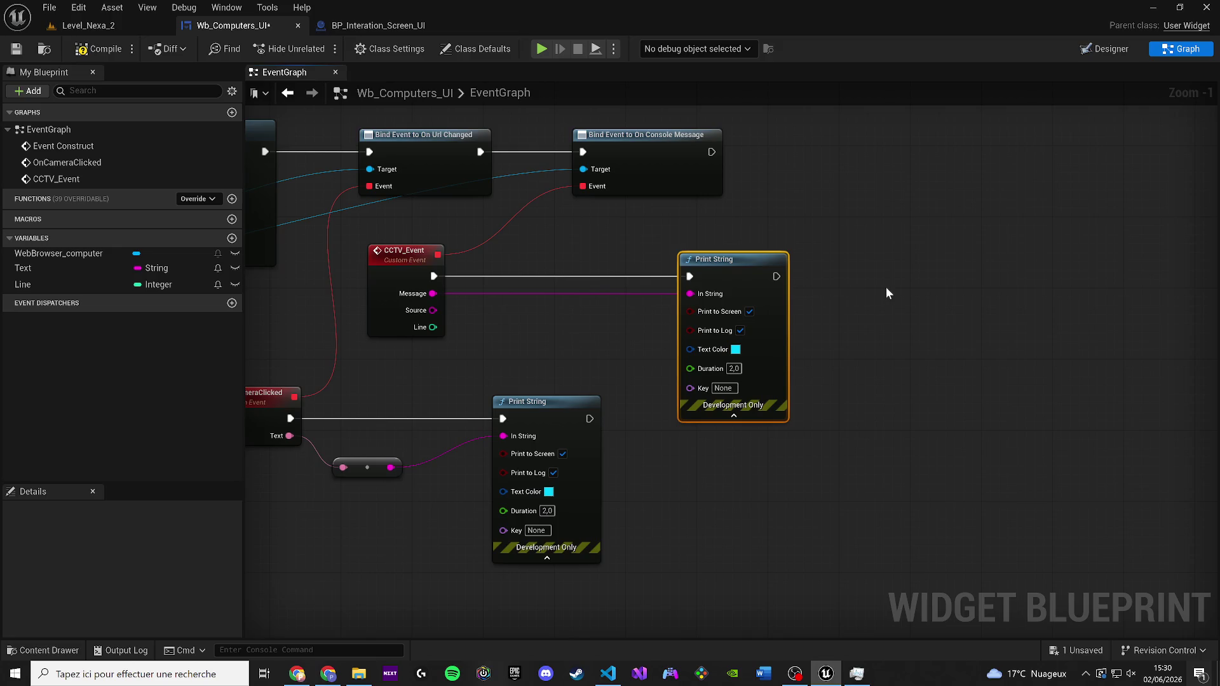
Add a third Print String chained after the second that prints CCTV_Event's Source
key(ctrl+c)
key(ctrl+v)
mouse_move(776, 276)
mouse_down()
mouse_move(841, 285)
mouse_move(893, 261)
mouse_up()
drag(850, 298, 433, 310)
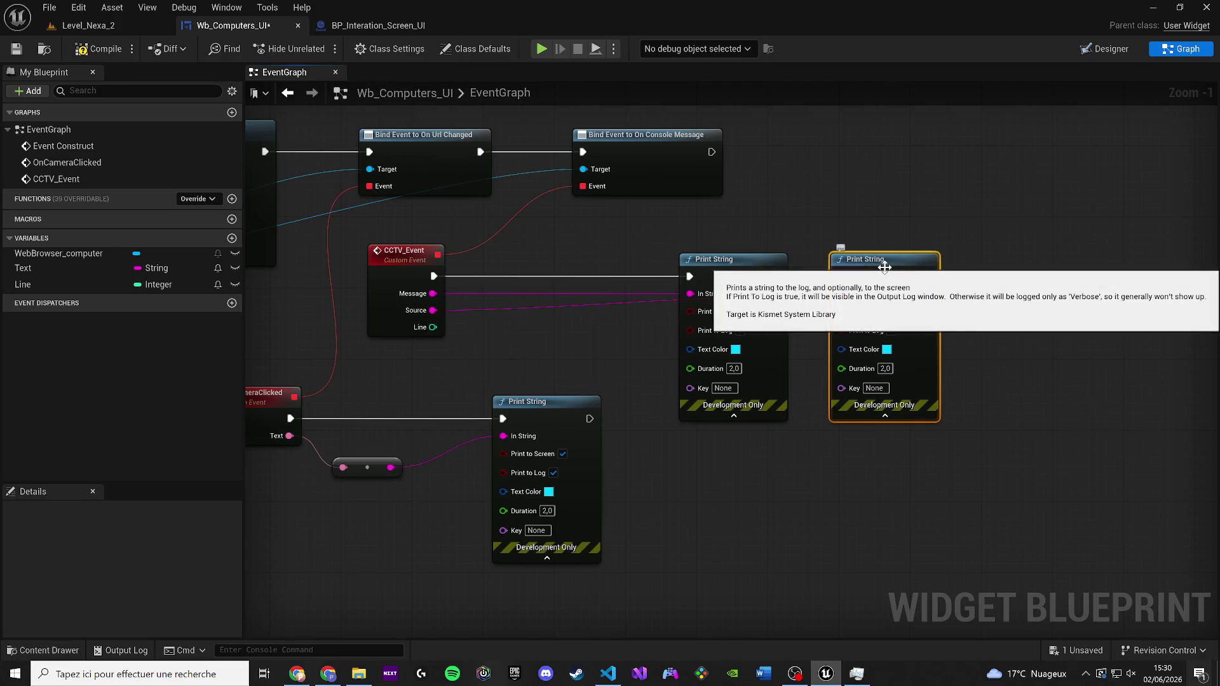
key(ctrl+z)
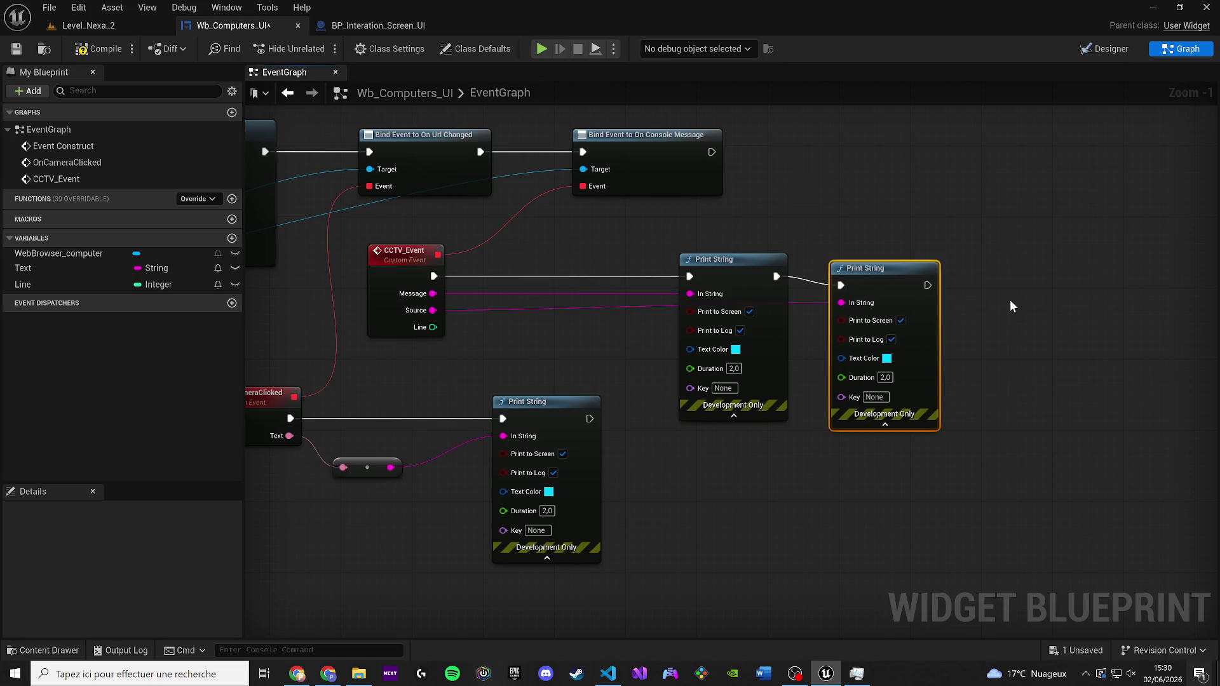
click(88, 26)
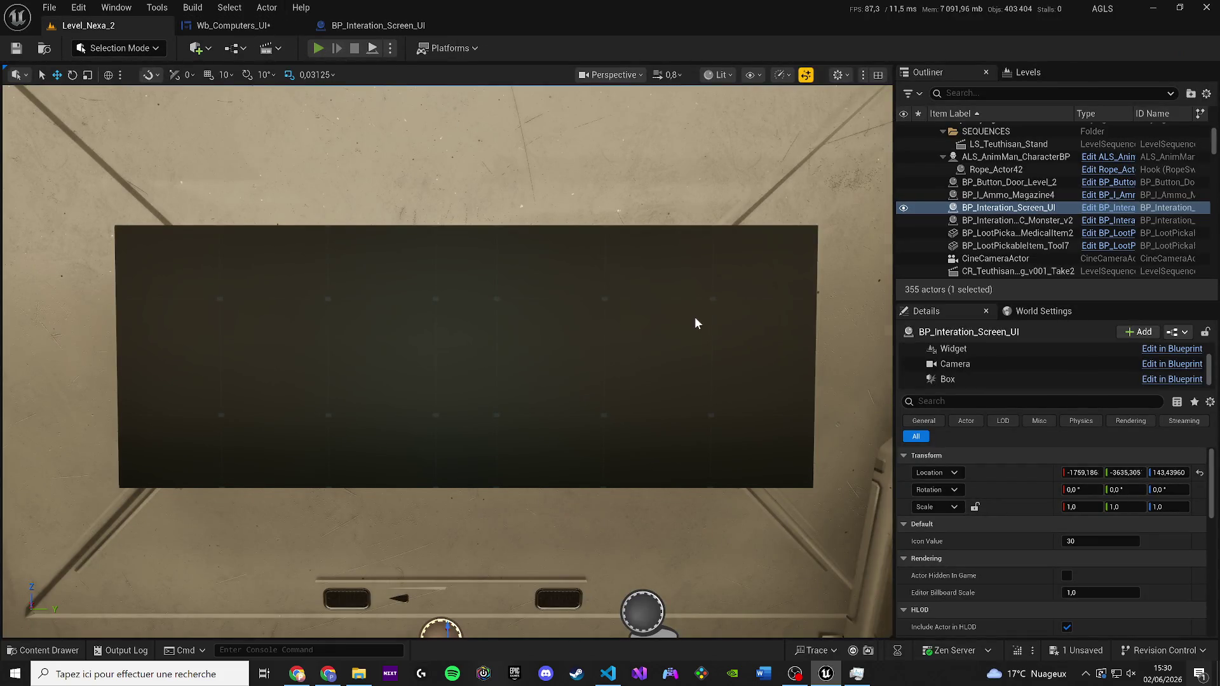
Start Play In Editor, walk to the wall screen, open the CCTV panel and click LAB_ENTRANCE
key(alt+p)
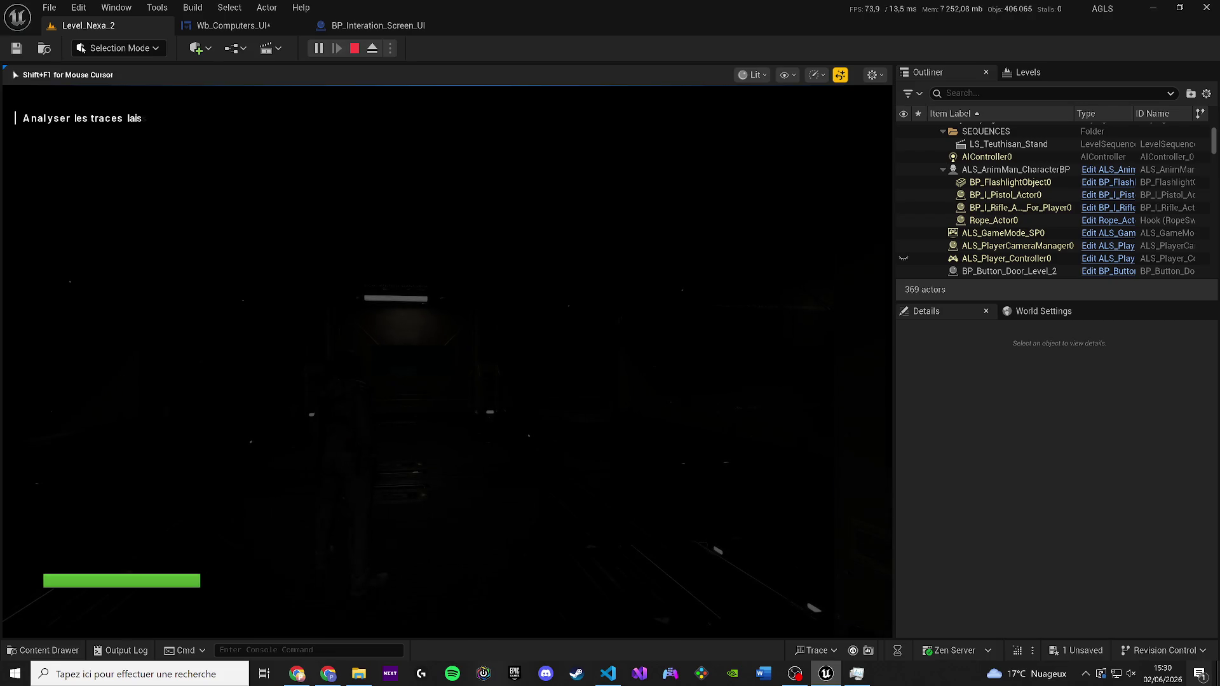
key(w)
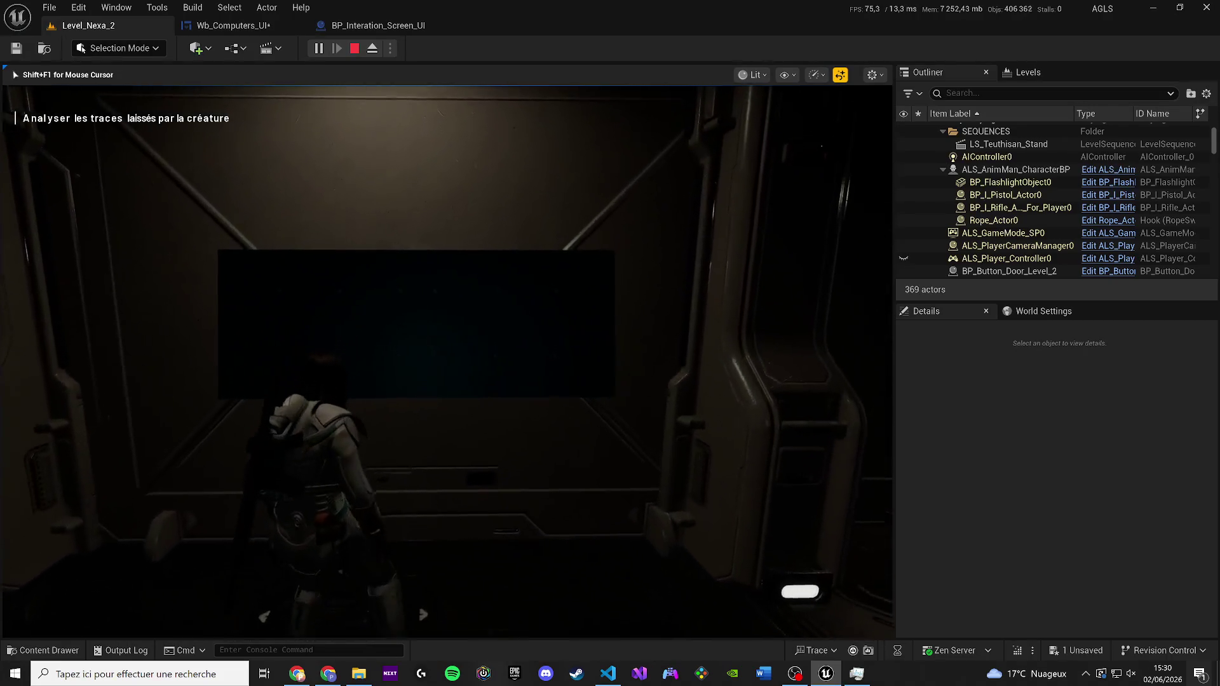
key(e)
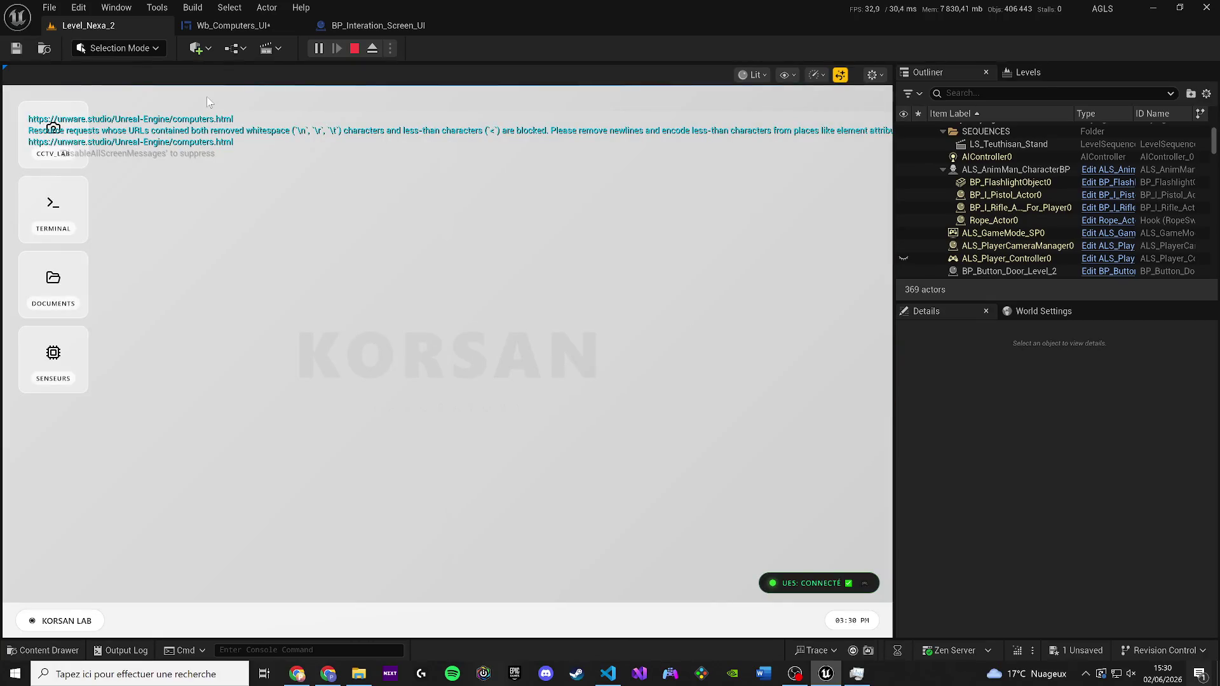
click(53, 131)
click(180, 259)
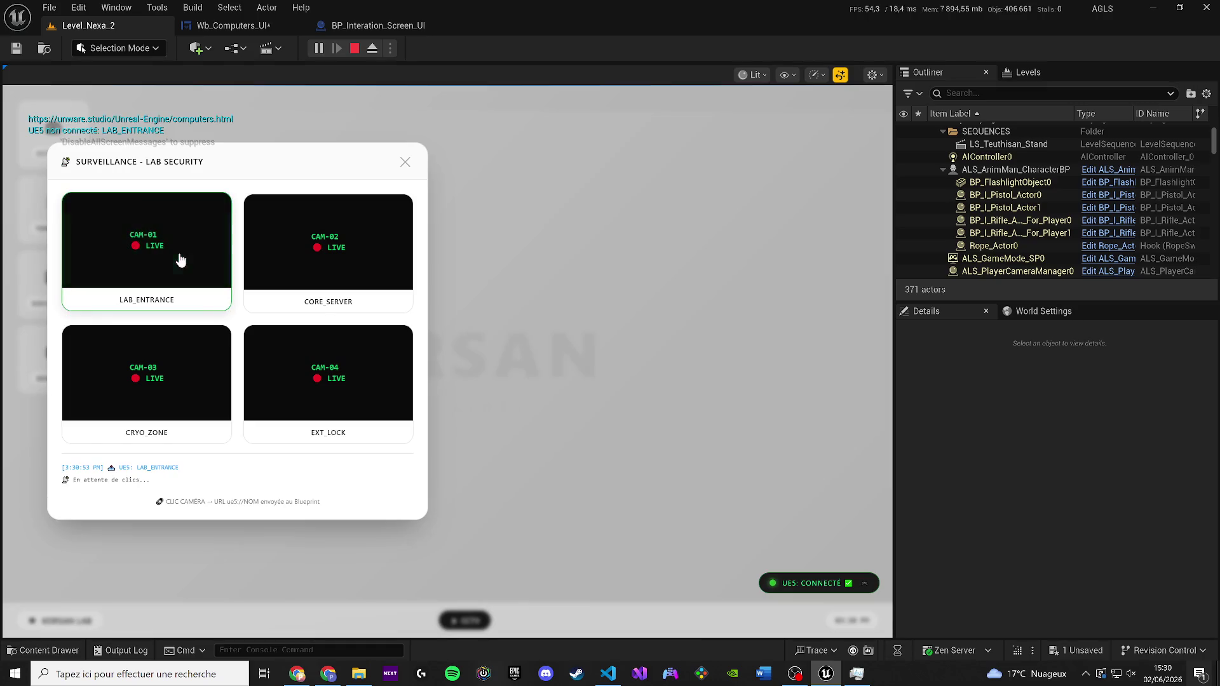
click(219, 260)
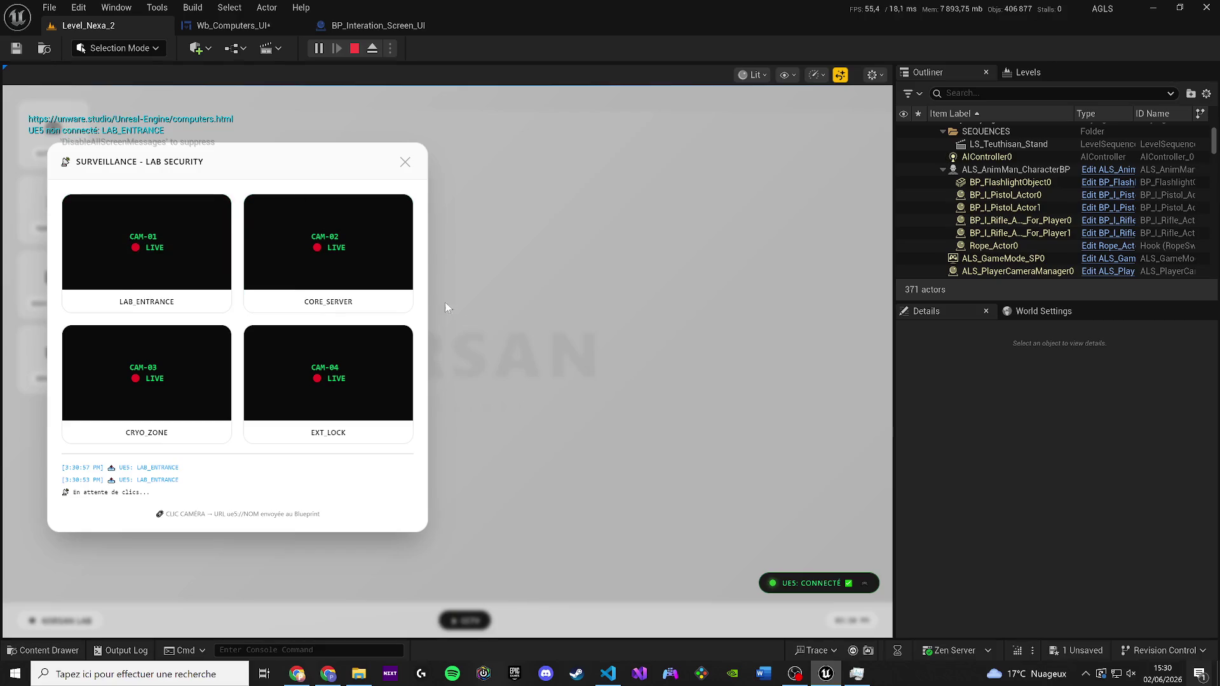
Click the CORE_SERVER and EXT_LOCK camera cards repeatedly to send their names to the Blueprint
triple_click(314, 239)
double_click(284, 213)
click(346, 397)
double_click(347, 397)
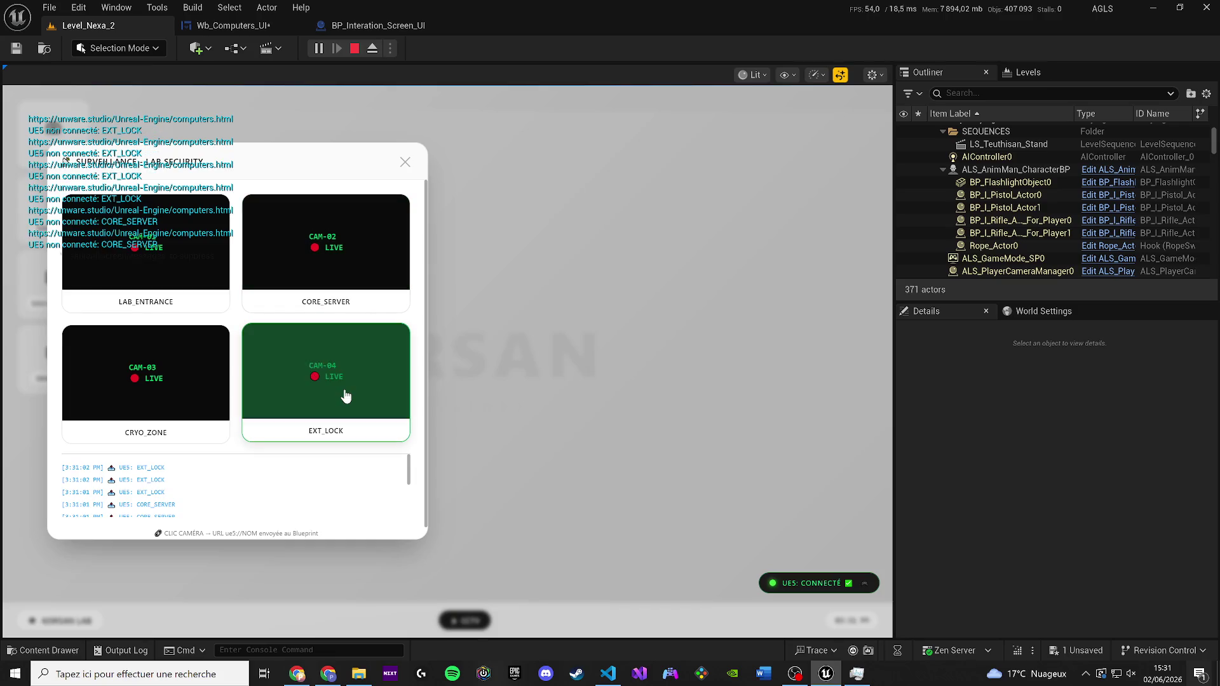
double_click(346, 396)
click(345, 394)
double_click(345, 395)
triple_click(345, 395)
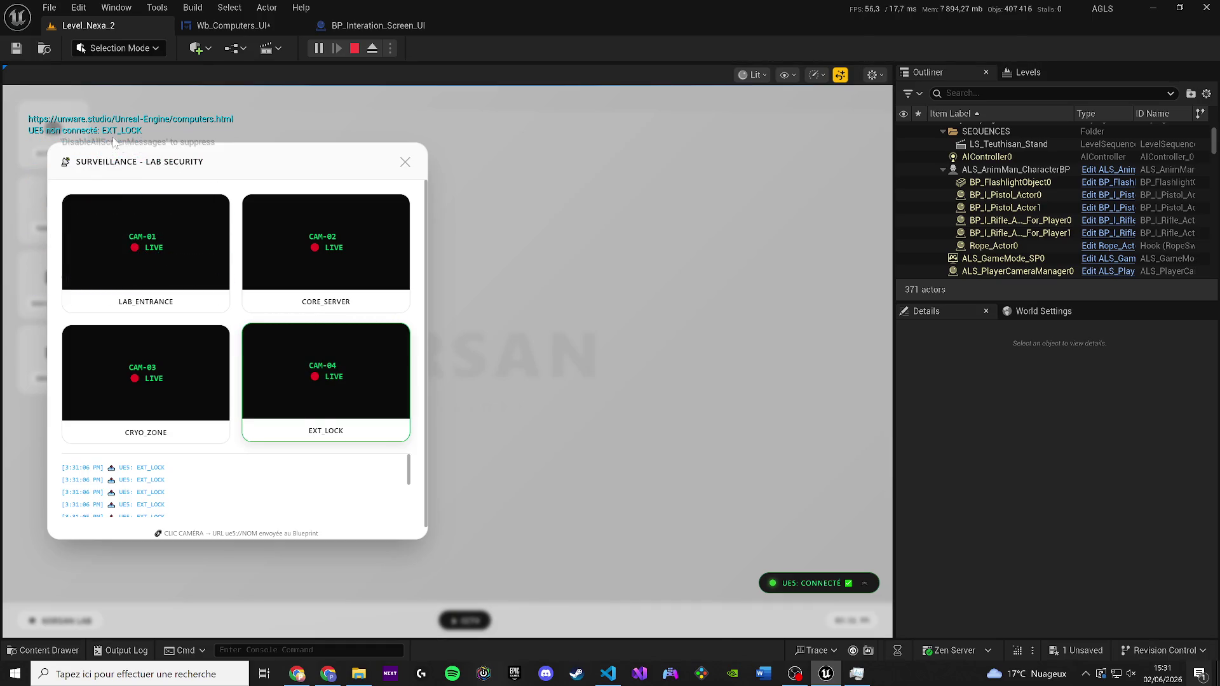
click(260, 250)
click(272, 250)
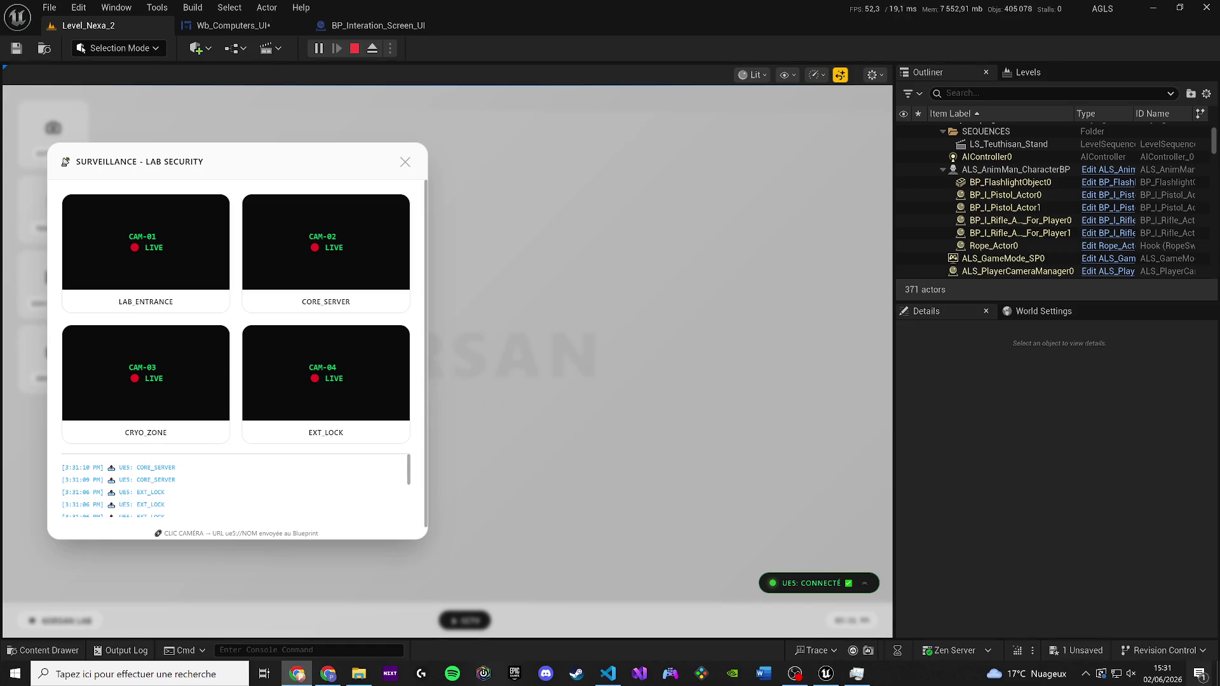
Click EXT_LOCK several more times while checking the debug messages, then stop the session
click(339, 378)
click(339, 377)
click(339, 378)
click(339, 377)
click(340, 379)
click(339, 380)
click(340, 379)
click(329, 366)
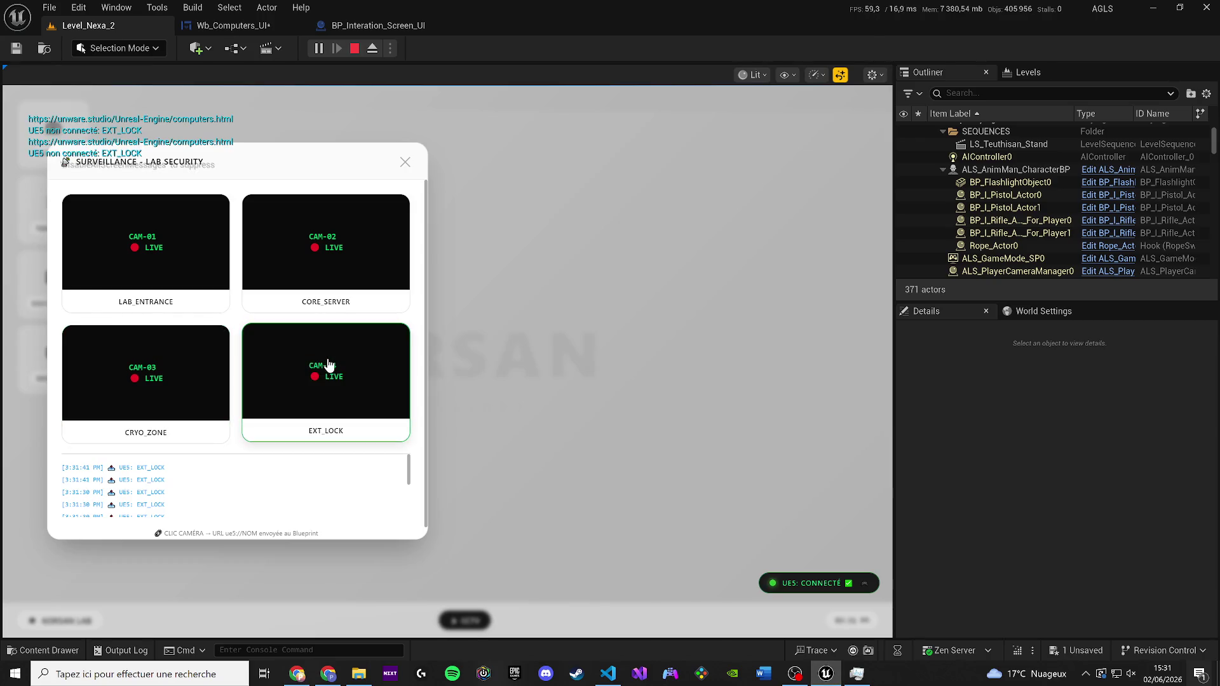
click(328, 366)
click(328, 365)
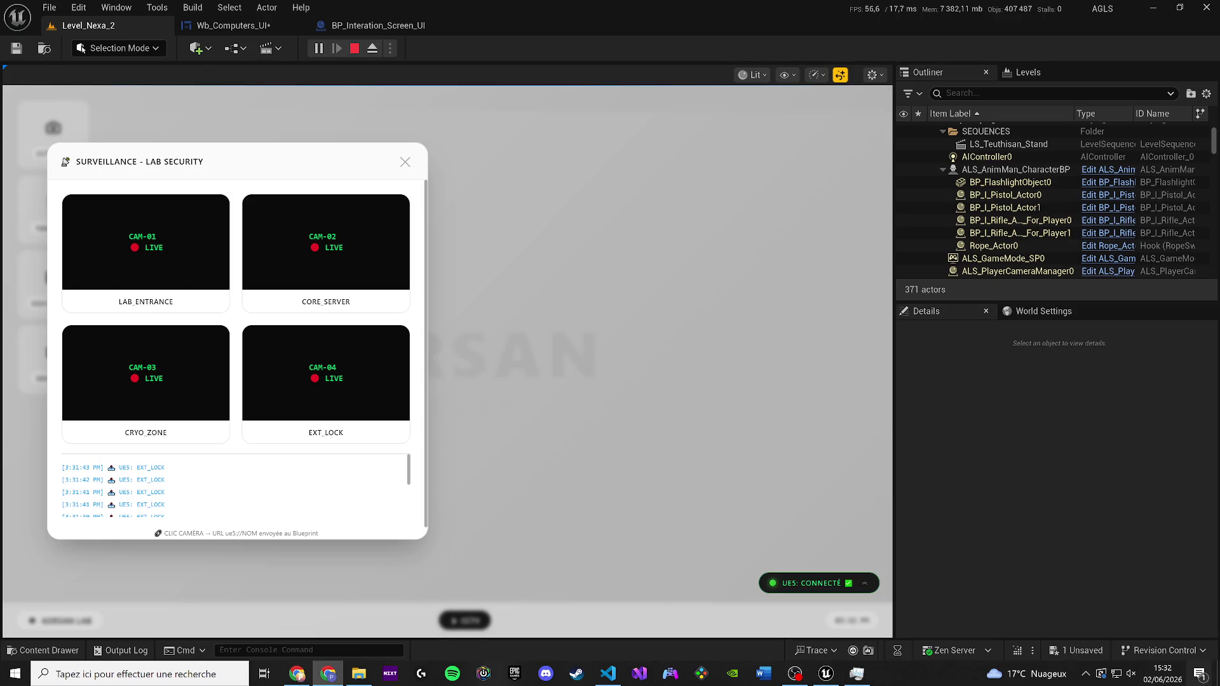
click(355, 48)
Save Wb_Computers_UI, copy the web browser's Initial URL from the Designer Details, and return to Graph
key(ctrl+s)
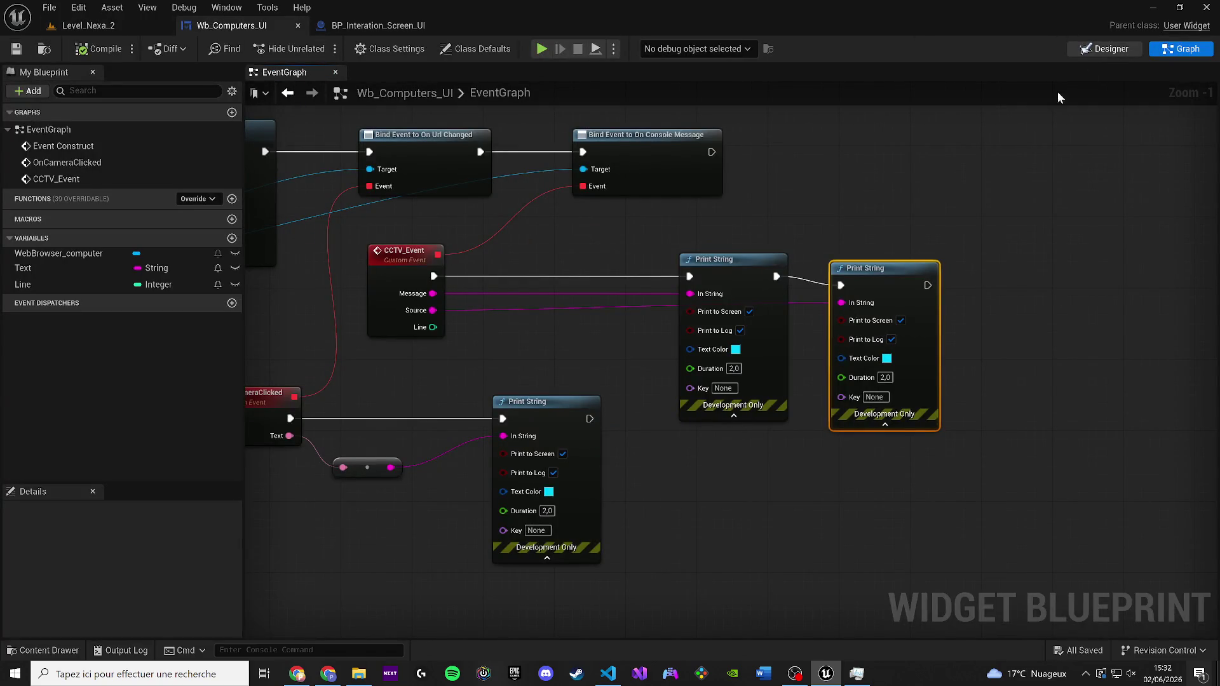
click(1110, 51)
scroll(1091, 512, down, 5)
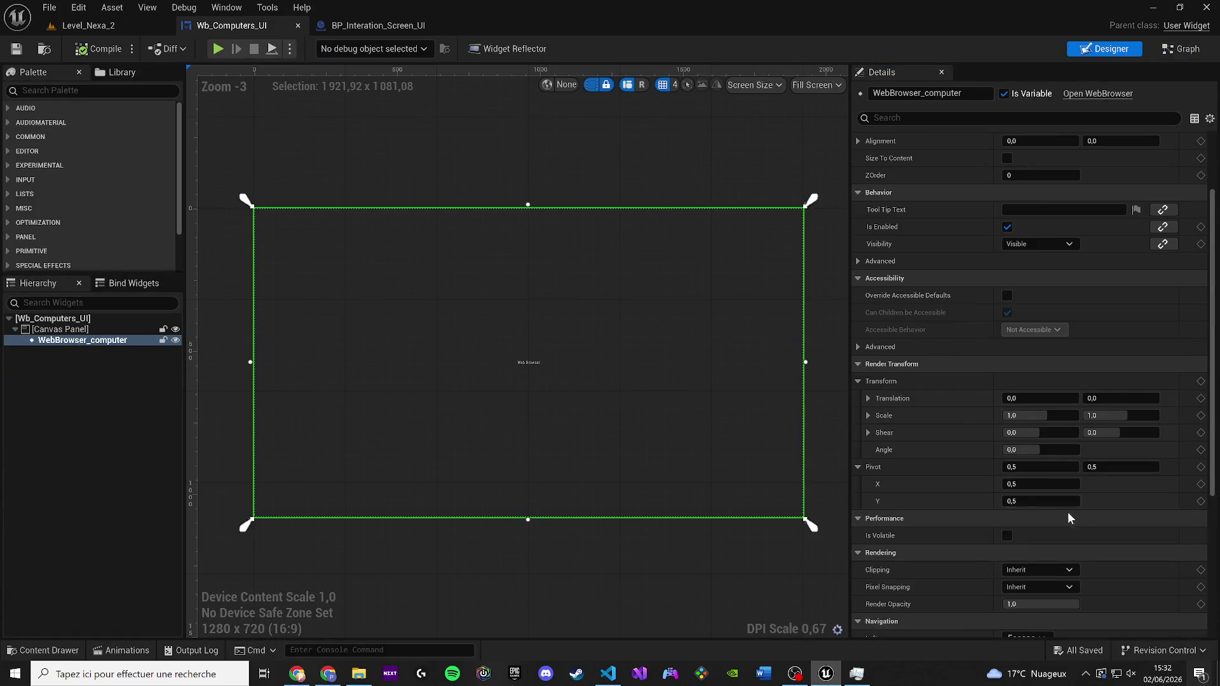
click(1070, 573)
key(alt+Tab)
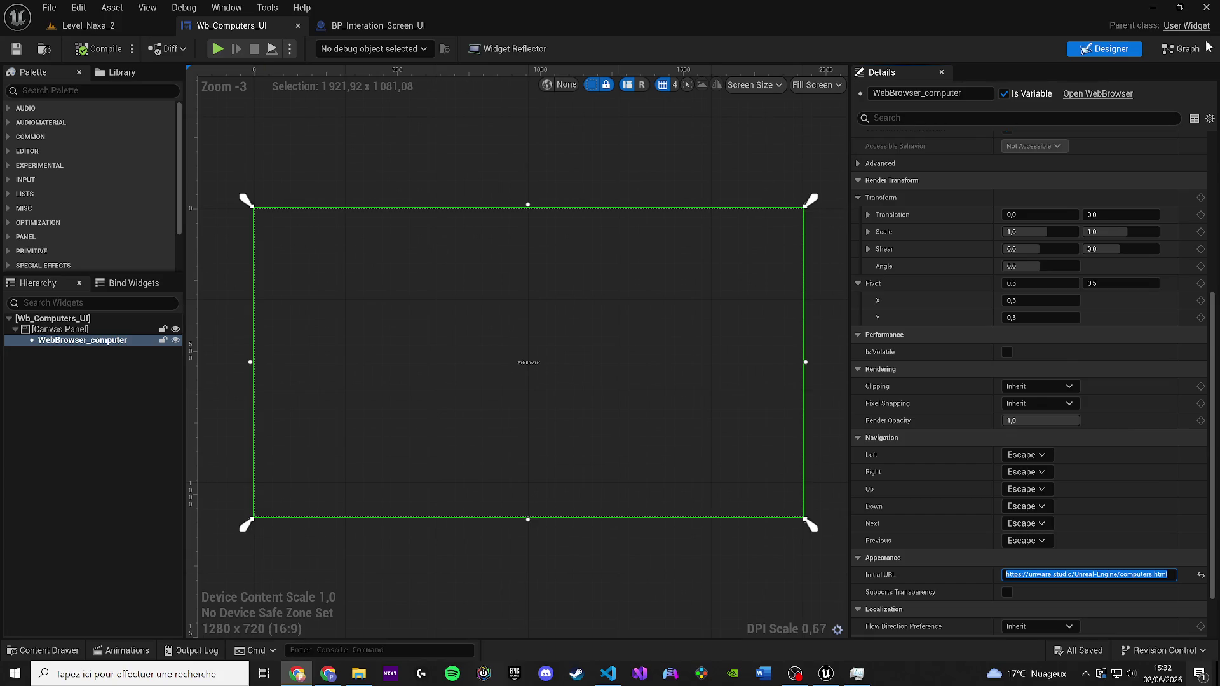
click(1180, 48)
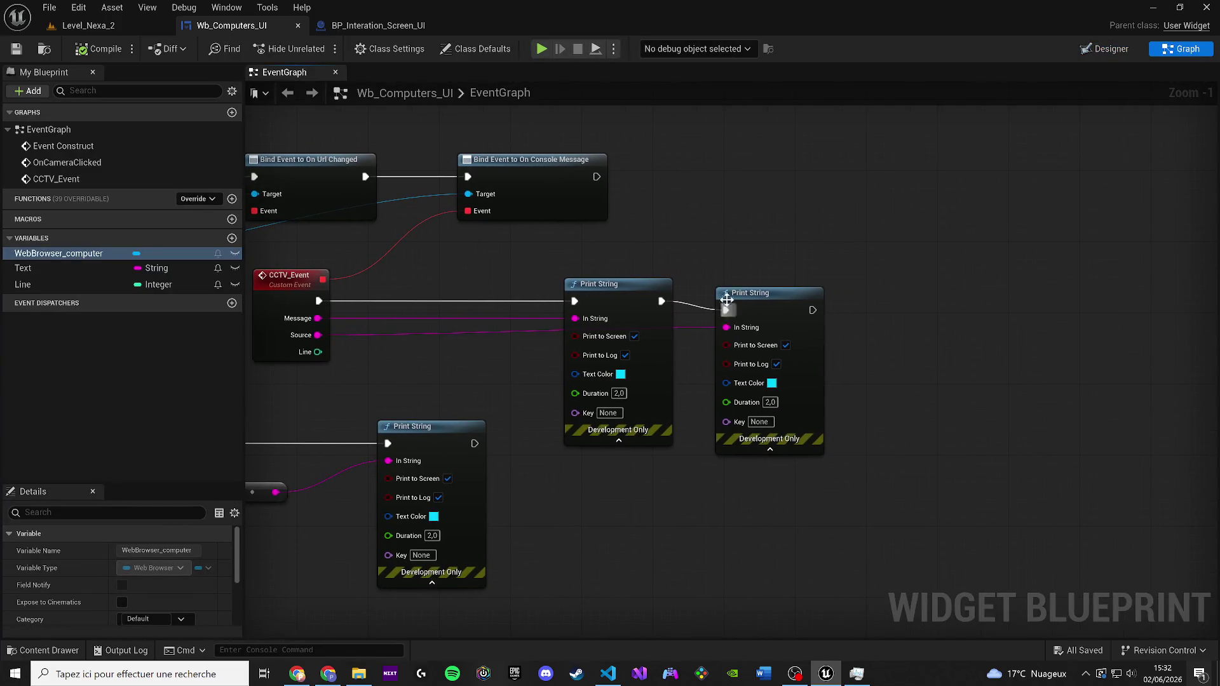
Delete the rightmost Print String and add a Switch on String fed by CCTV_Event's Source
drag(737, 310, 806, 300)
key(Delete)
drag(317, 335, 722, 314)
text(swit$)
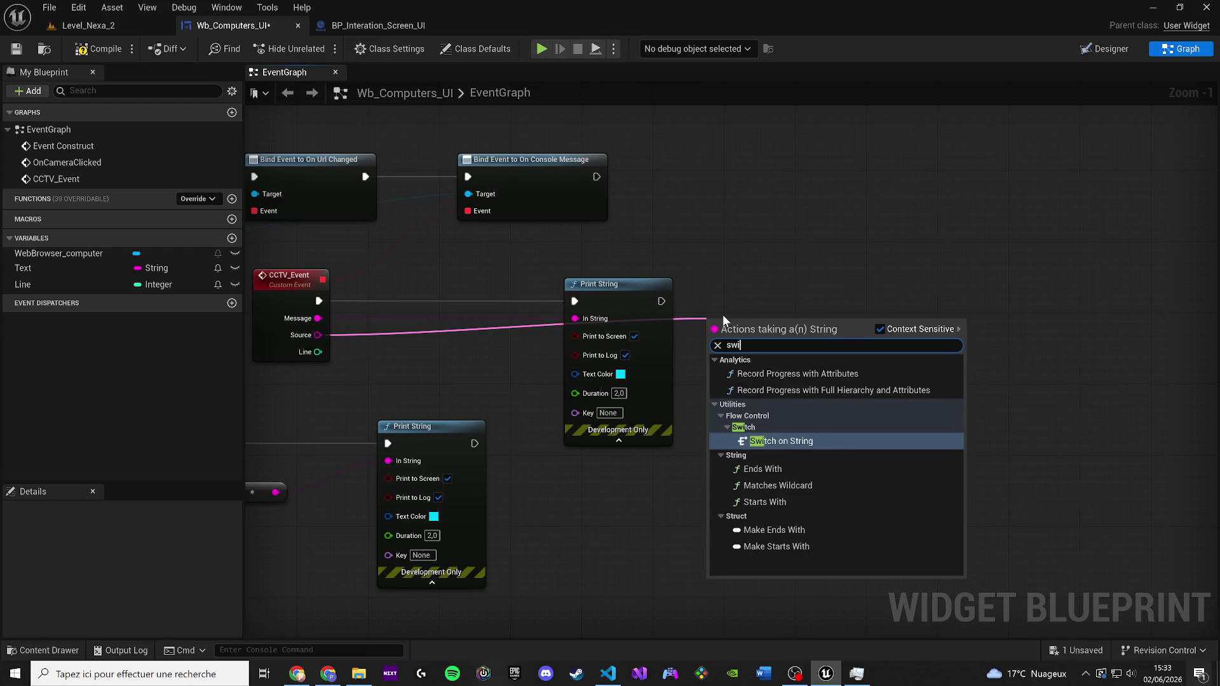
key(BackSpace)
key(Return)
drag(765, 327, 878, 388)
Give the switch four case outputs and connect Print String's execution into it
click(908, 424)
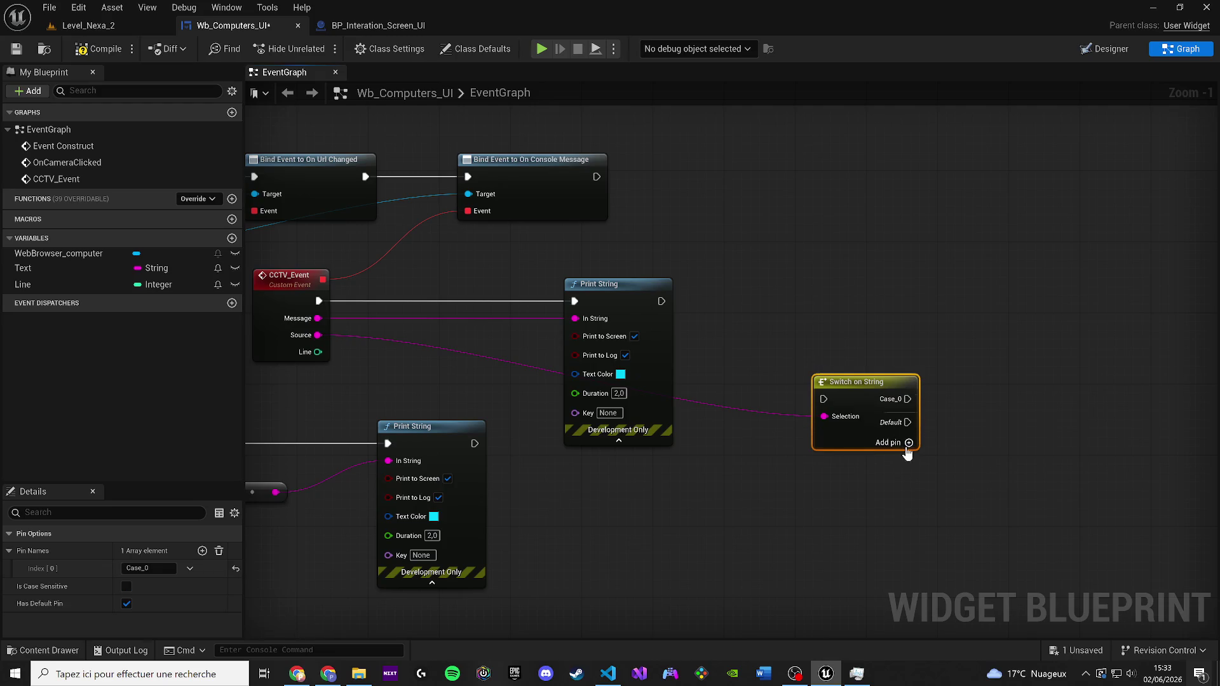
click(909, 442)
click(909, 460)
click(909, 478)
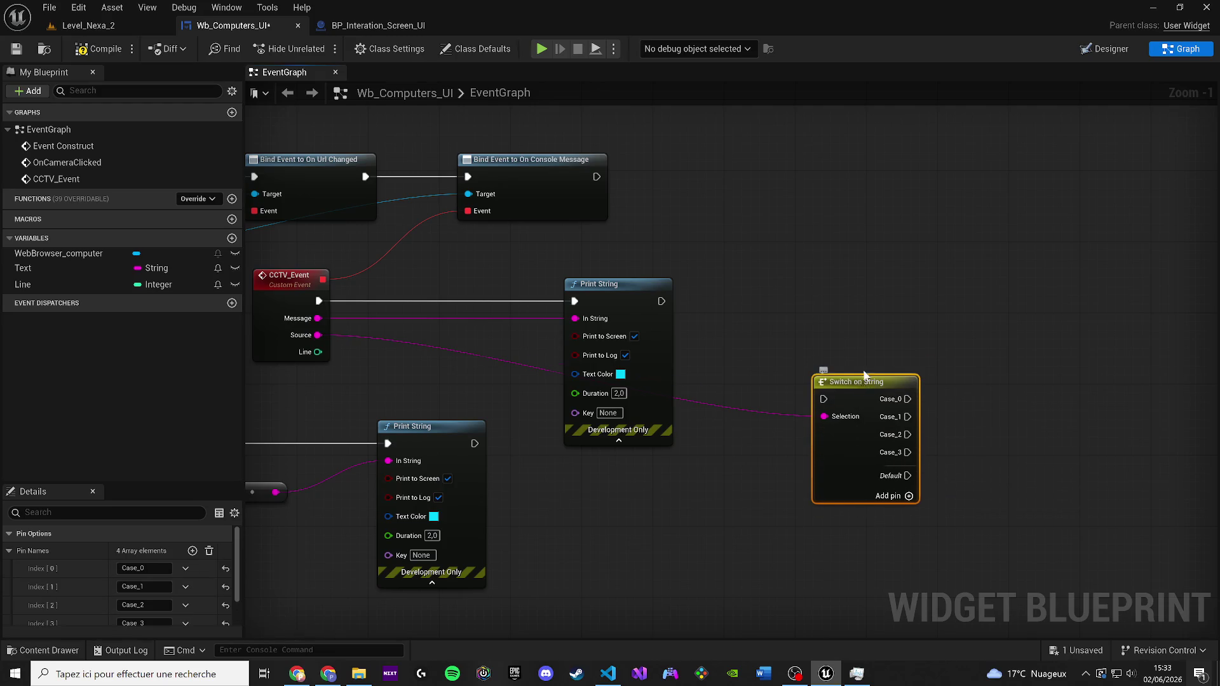
drag(860, 380, 825, 309)
drag(635, 301, 741, 318)
mouse_move(620, 304)
mouse_down()
mouse_move(762, 345)
mouse_move(788, 327)
mouse_up()
scroll(375, 320, up, 1)
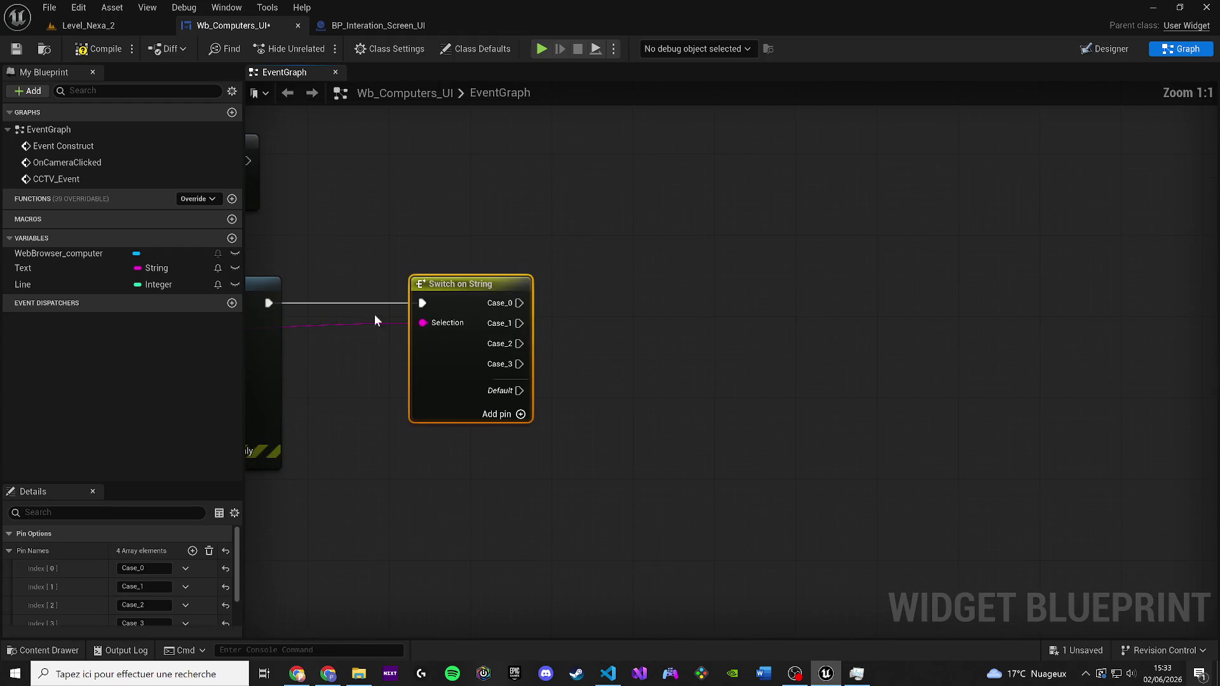
Name the first two switch cases EXT_LOCK and CORE_SERVER using camera names copied from Chrome
click(143, 568)
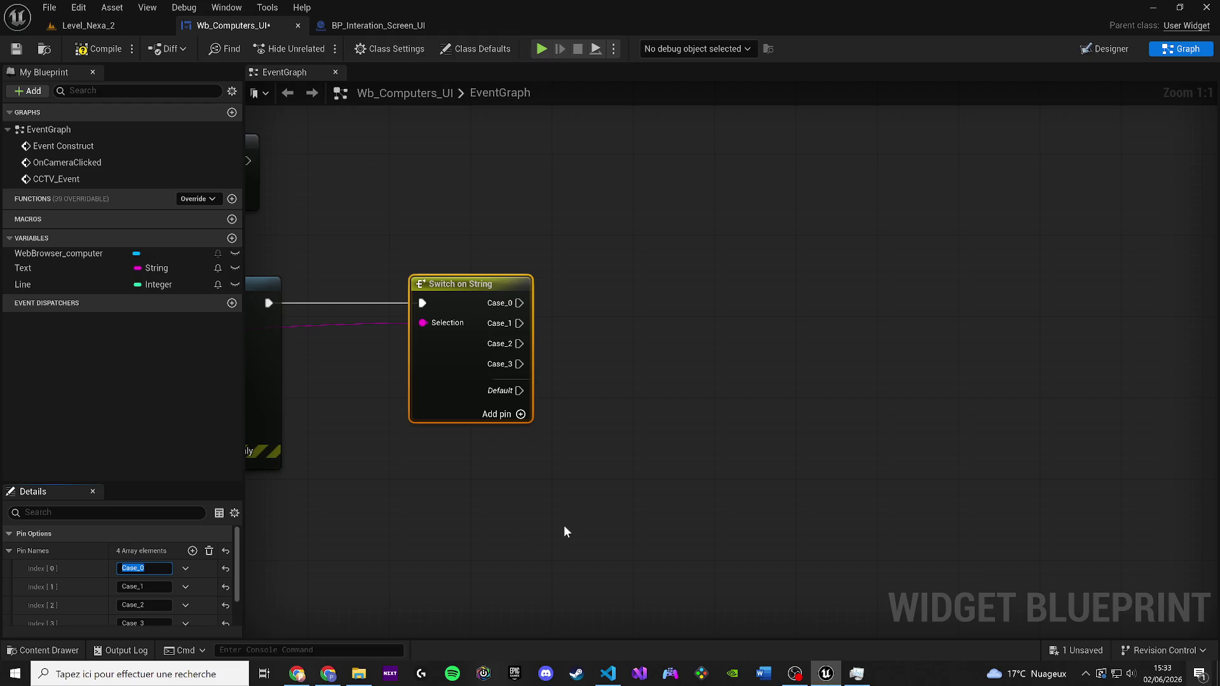
key(alt+Tab)
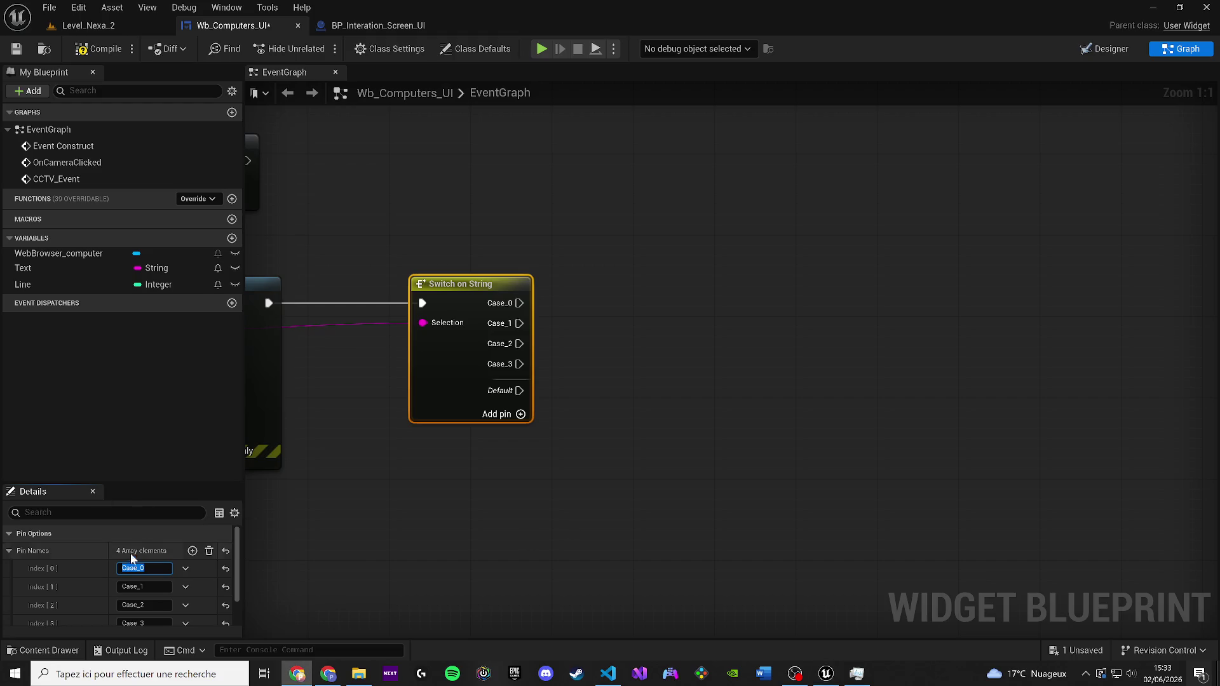
click(137, 567)
text(EXT_LOCK)
key(Return)
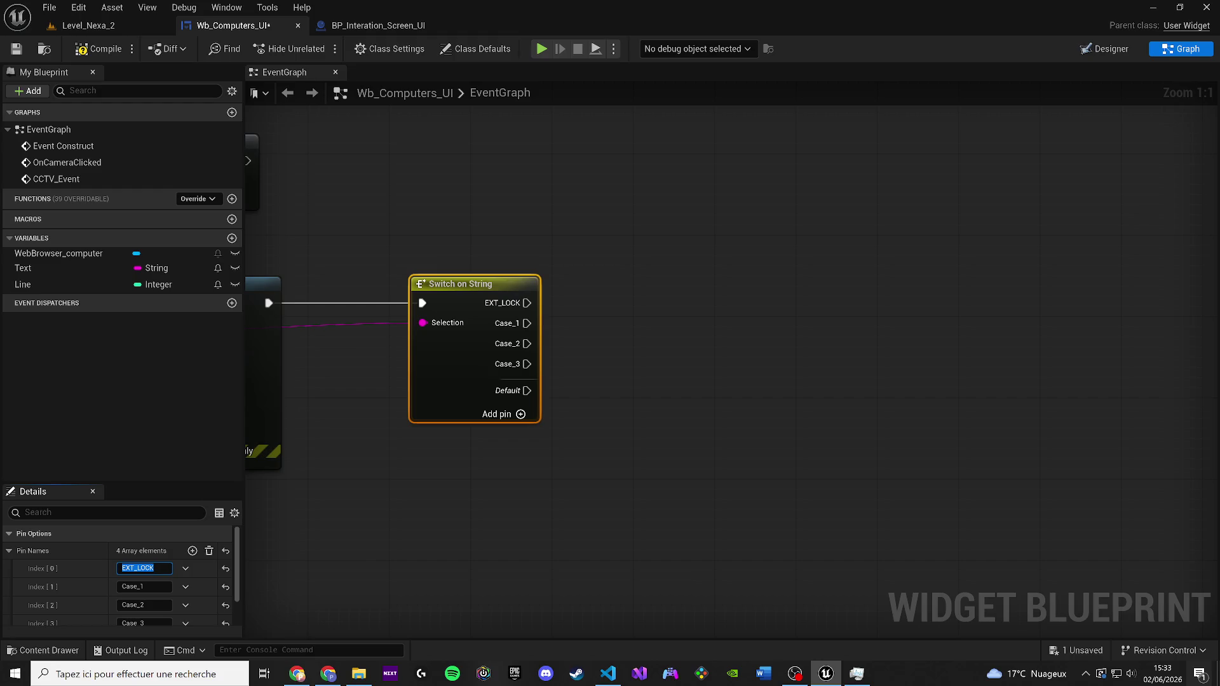
click(143, 586)
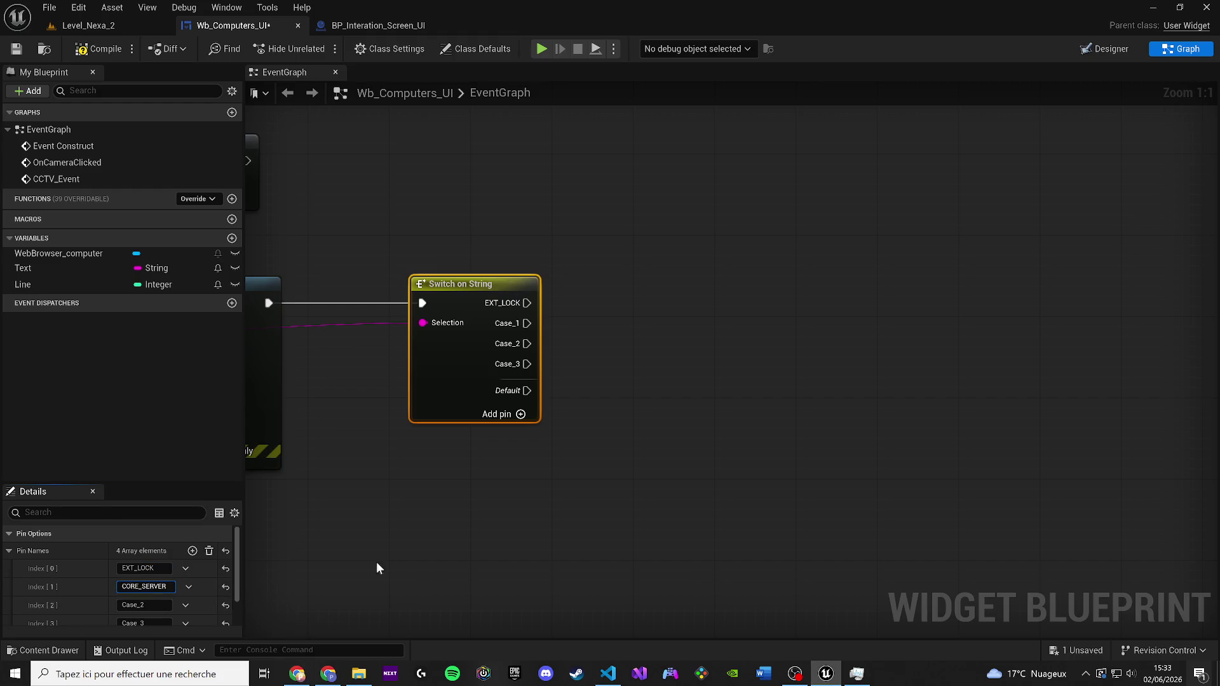
key(ctrl+v)
key(Return)
Name the third case LAB_ENTRANCE, remove the Case_3 entry, and compile
key(alt+Tab)
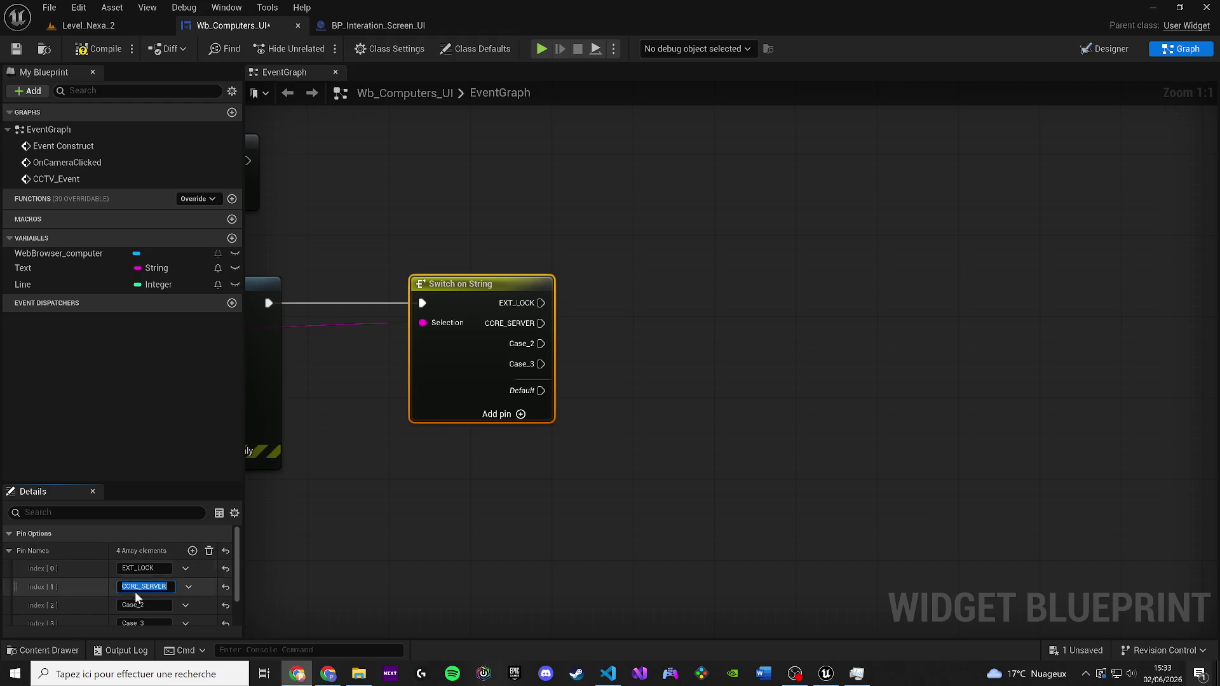
click(143, 605)
text(LAB_ENTRANCE)
key(Return)
scroll(211, 596, down, 2)
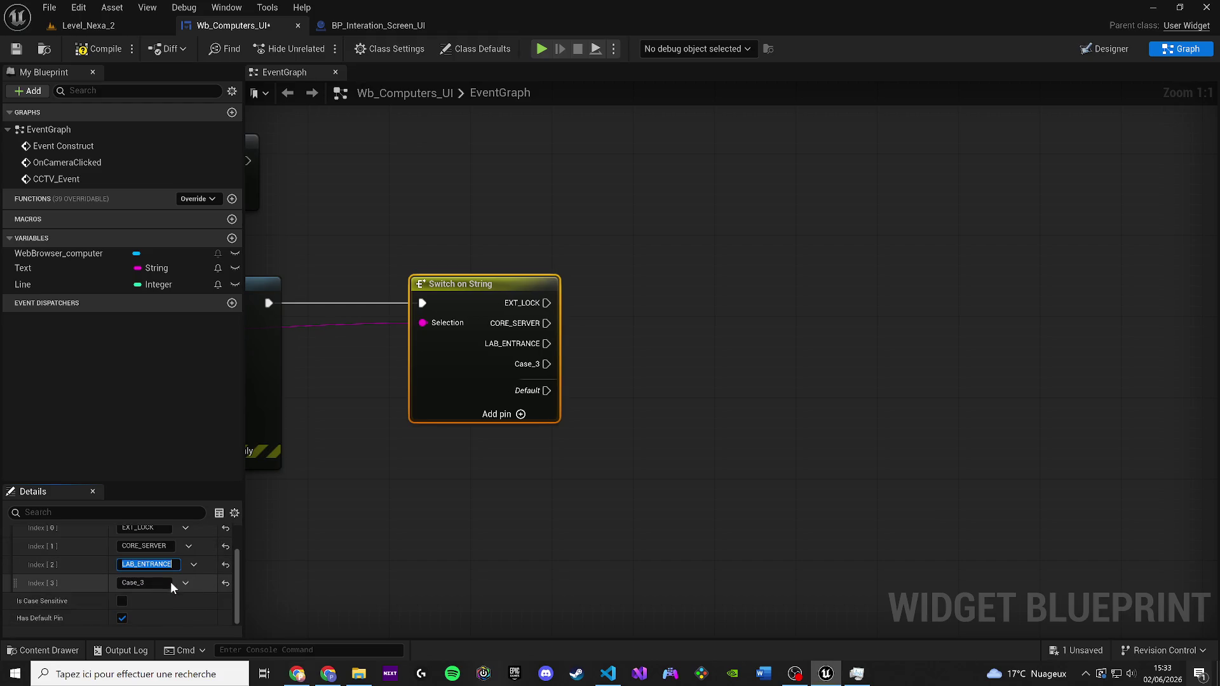
click(185, 582)
click(197, 618)
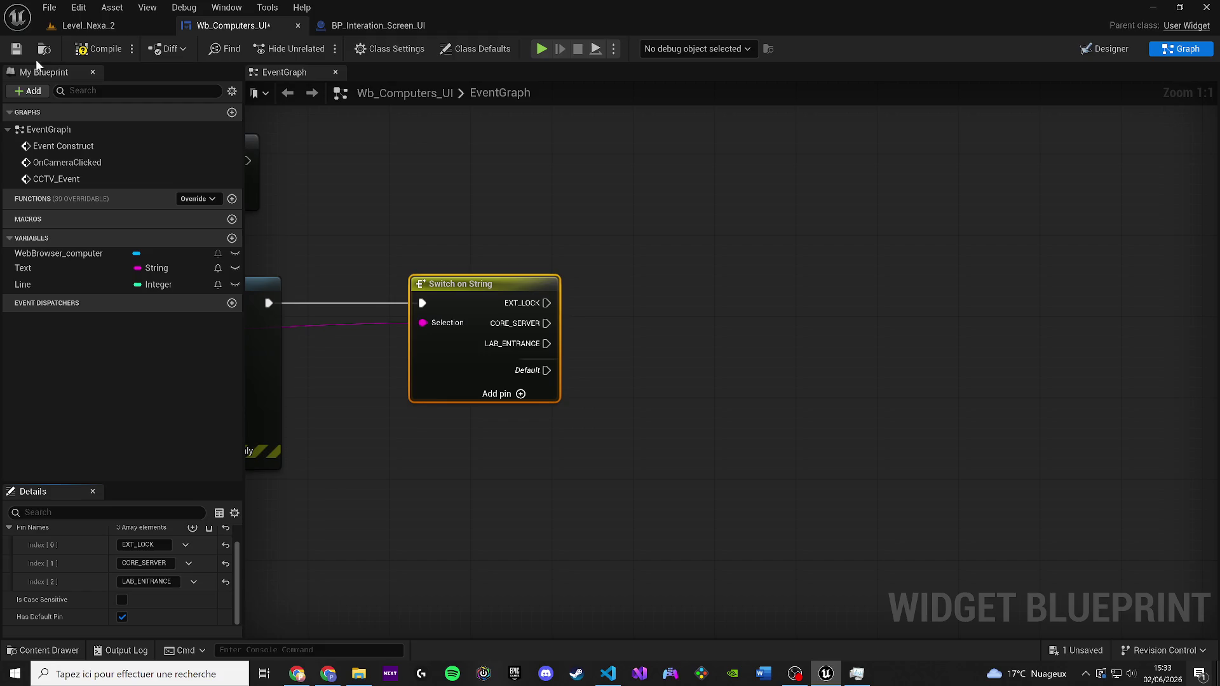
click(99, 49)
Save, then add a Create Widget node off the Switch's EXT_LOCK output
click(16, 49)
drag(600, 353, 523, 406)
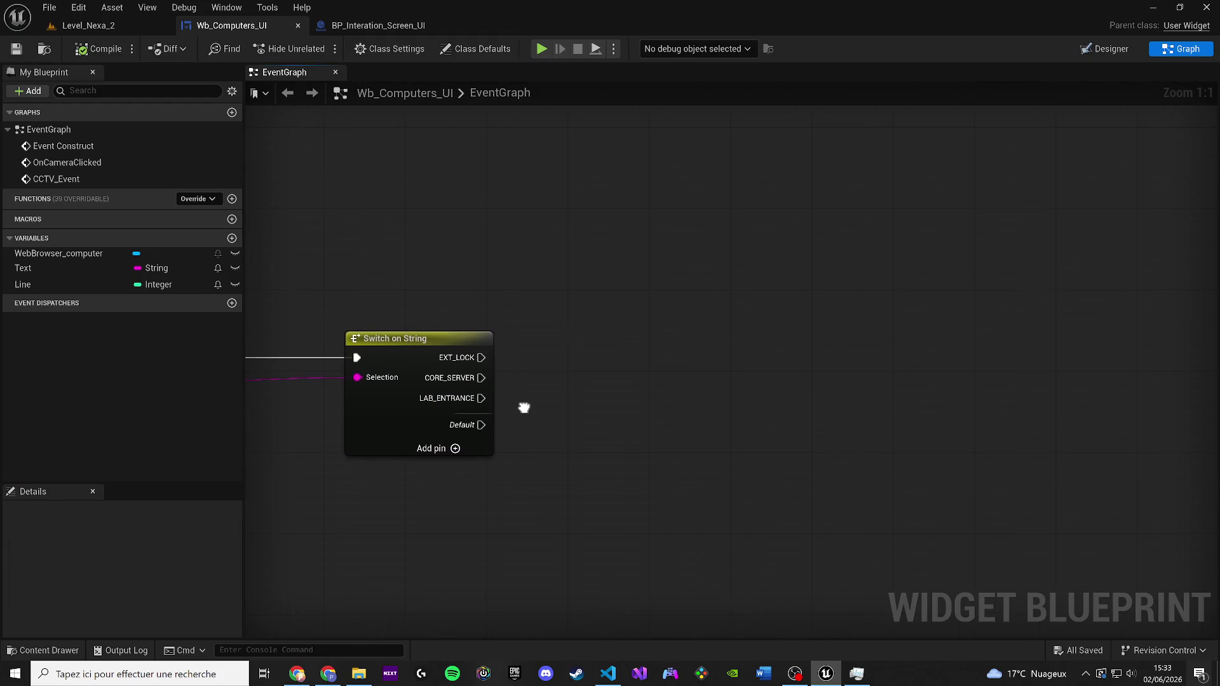
mouse_move(401, 338)
mouse_down()
mouse_move(491, 338)
mouse_move(540, 352)
mouse_move(875, 348)
mouse_move(940, 325)
mouse_move(359, 334)
mouse_up()
mouse_move(443, 349)
mouse_down()
mouse_move(850, 346)
mouse_move(869, 323)
mouse_move(799, 410)
mouse_move(787, 378)
mouse_move(1124, 128)
mouse_move(751, 172)
mouse_move(680, 225)
mouse_move(756, 238)
mouse_up()
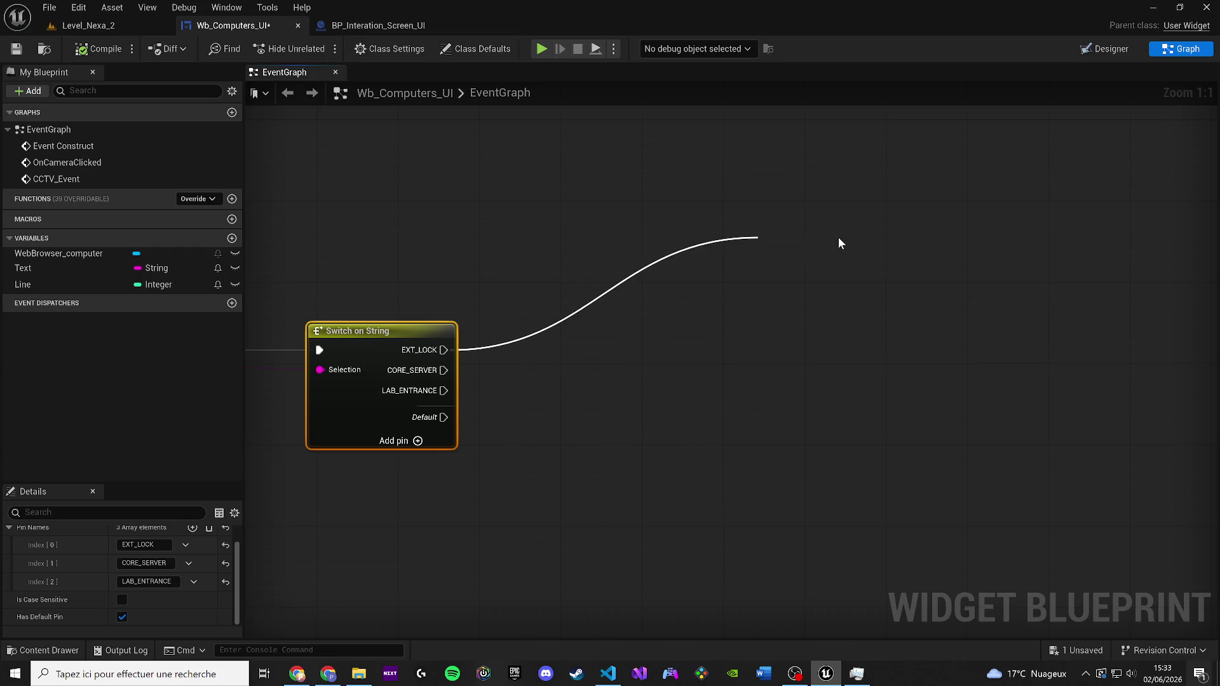
text(cre)
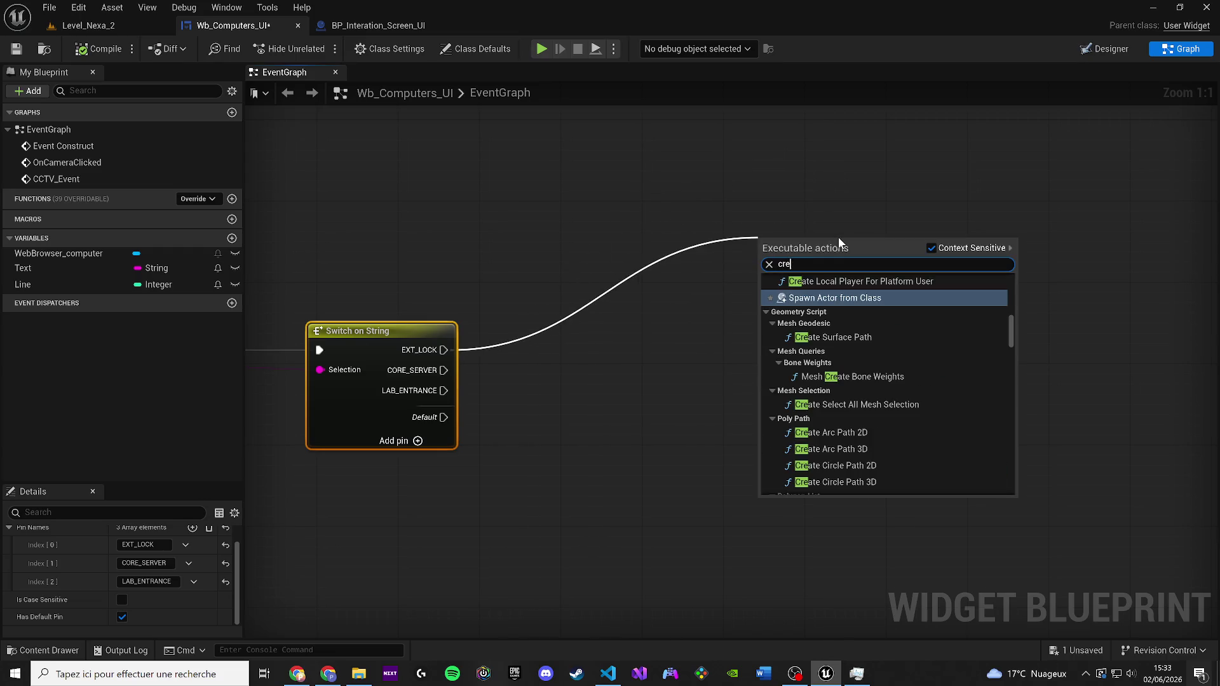
text(ate widget)
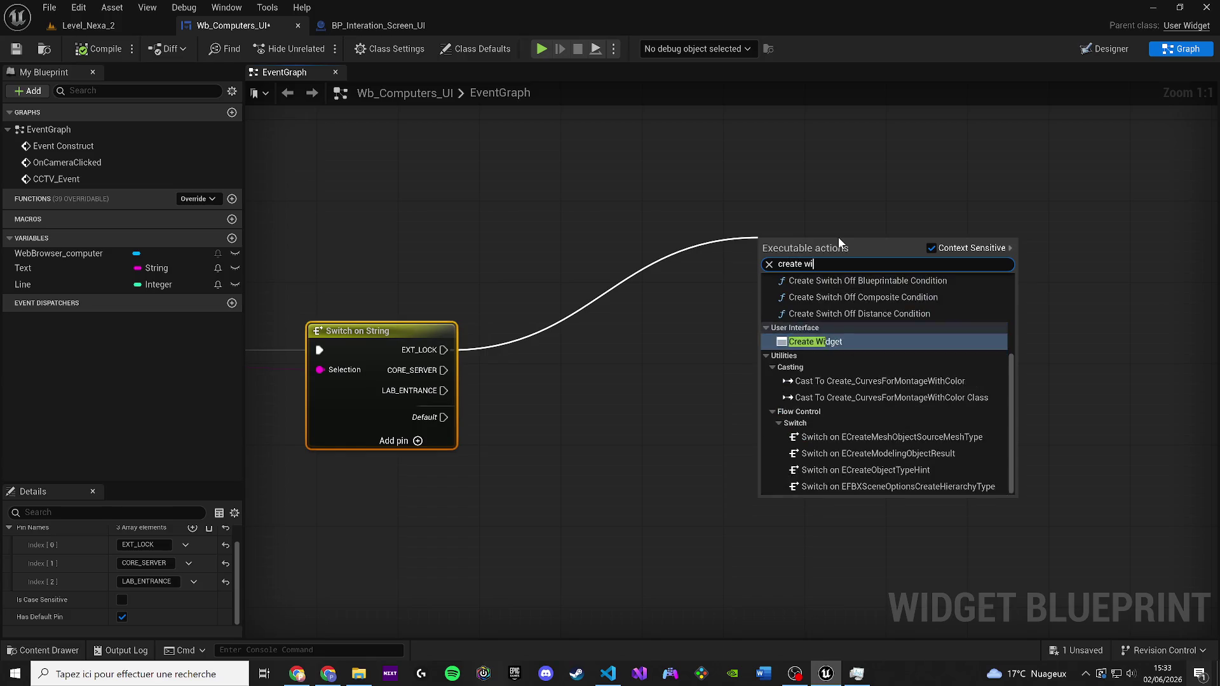
key(Return)
mouse_move(834, 251)
mouse_down()
mouse_move(693, 350)
mouse_move(741, 338)
mouse_up()
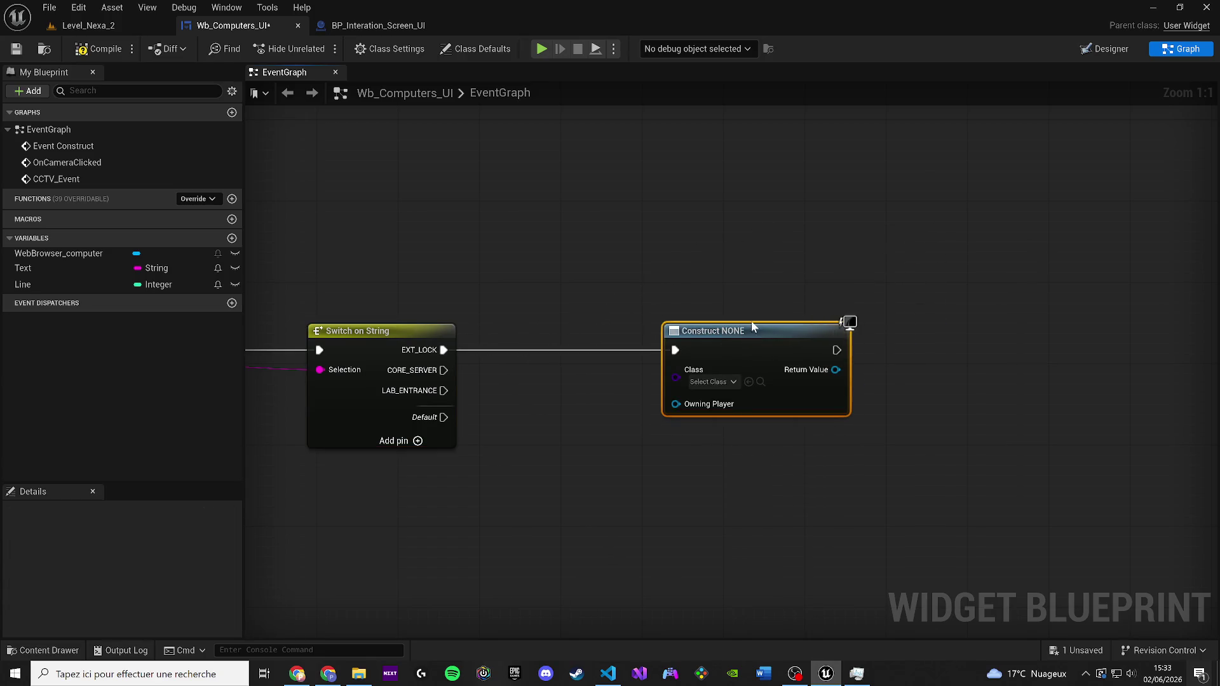
Set the Create Widget class to WB_elevator_Analyse
click(565, 392)
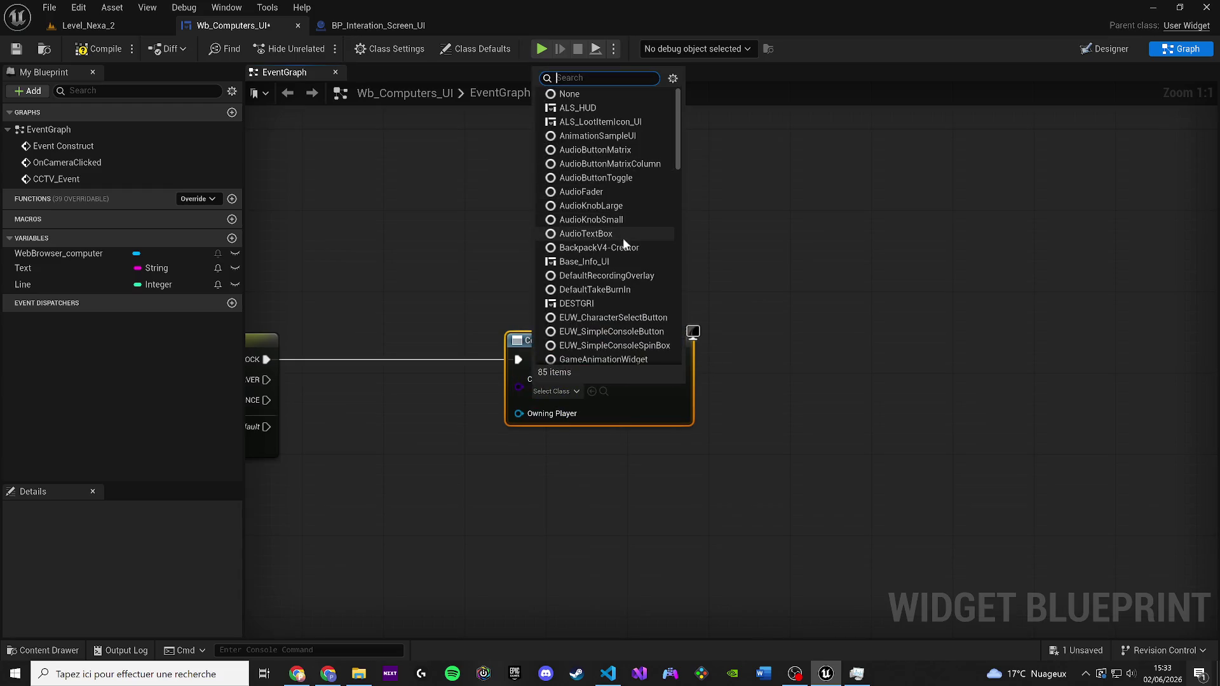
scroll(619, 230, down, 15)
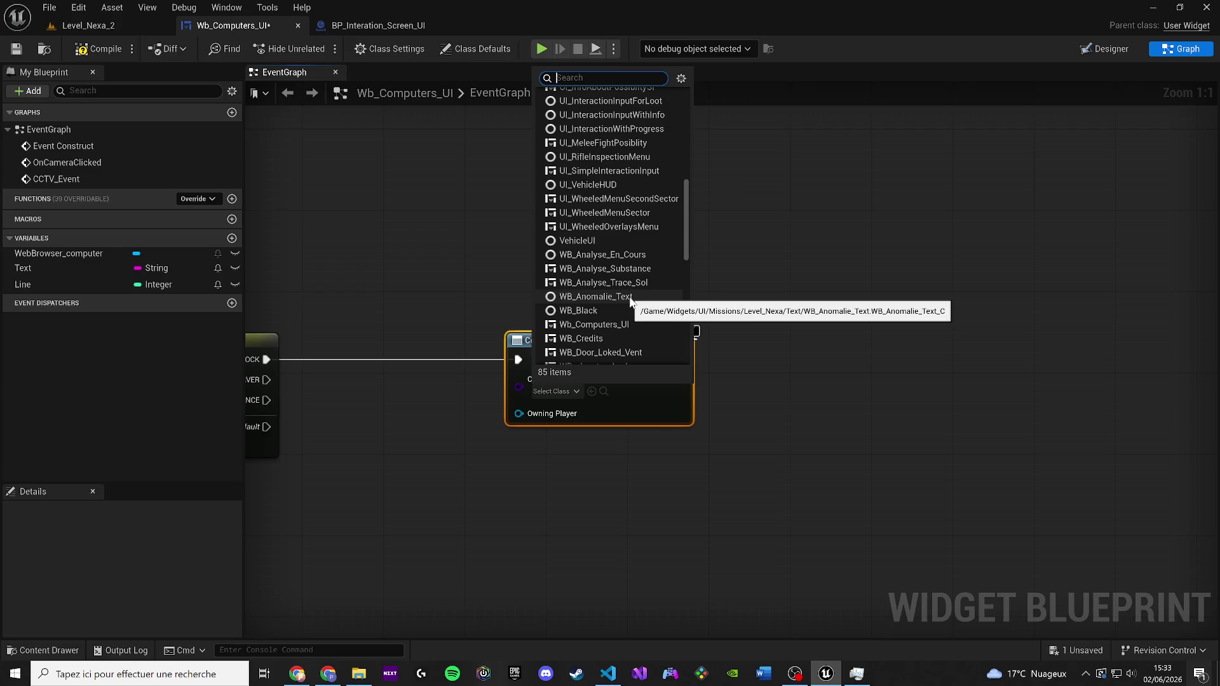
text(elevc)
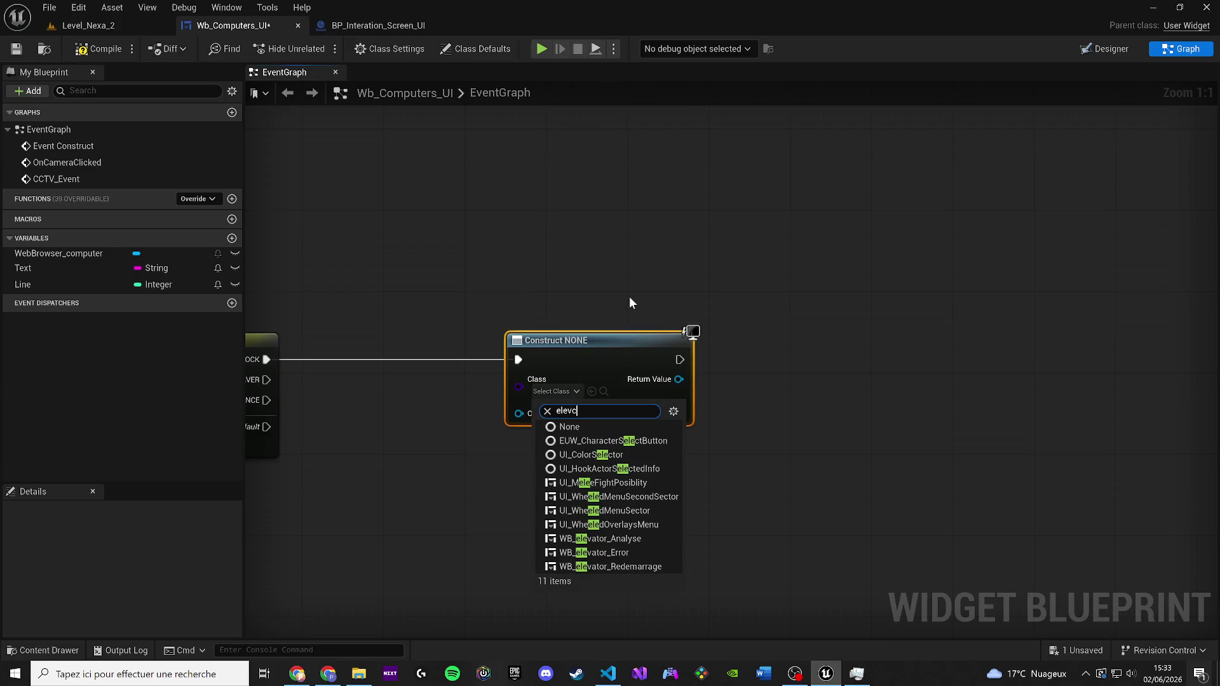
key(BackSpace)
text(ator)
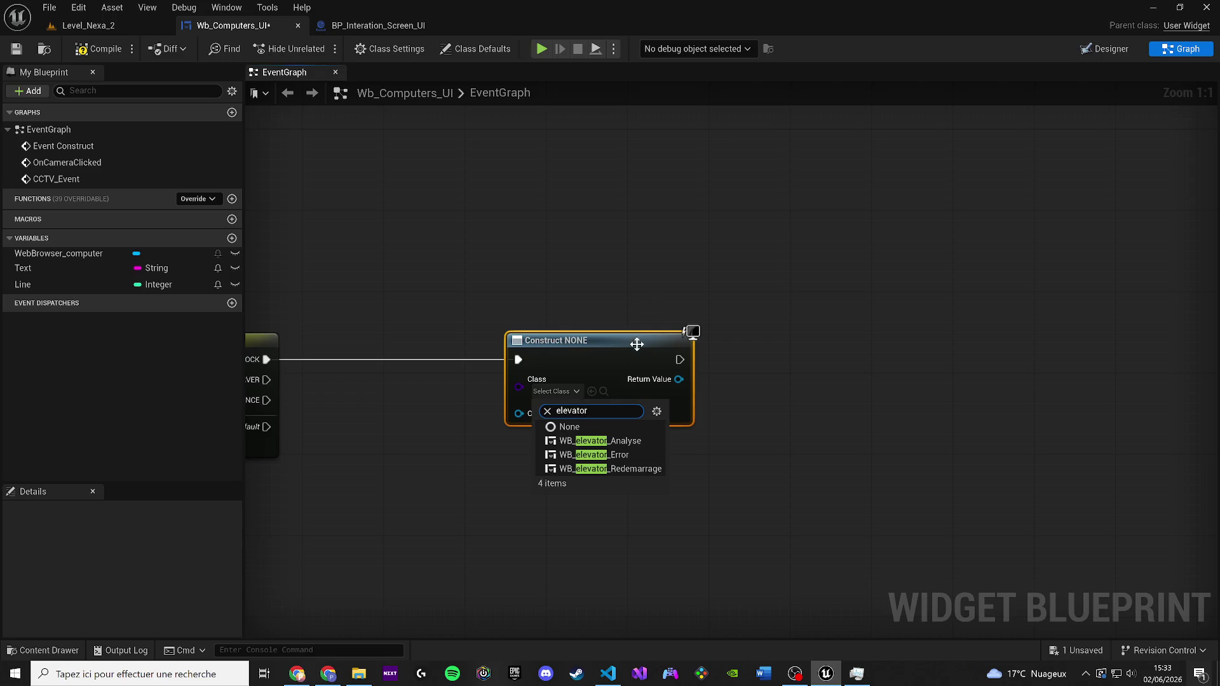
click(626, 445)
Pass the created widget into an Add to Viewport node and compile the blueprint
drag(512, 373, 693, 349)
text(add to)
key(Return)
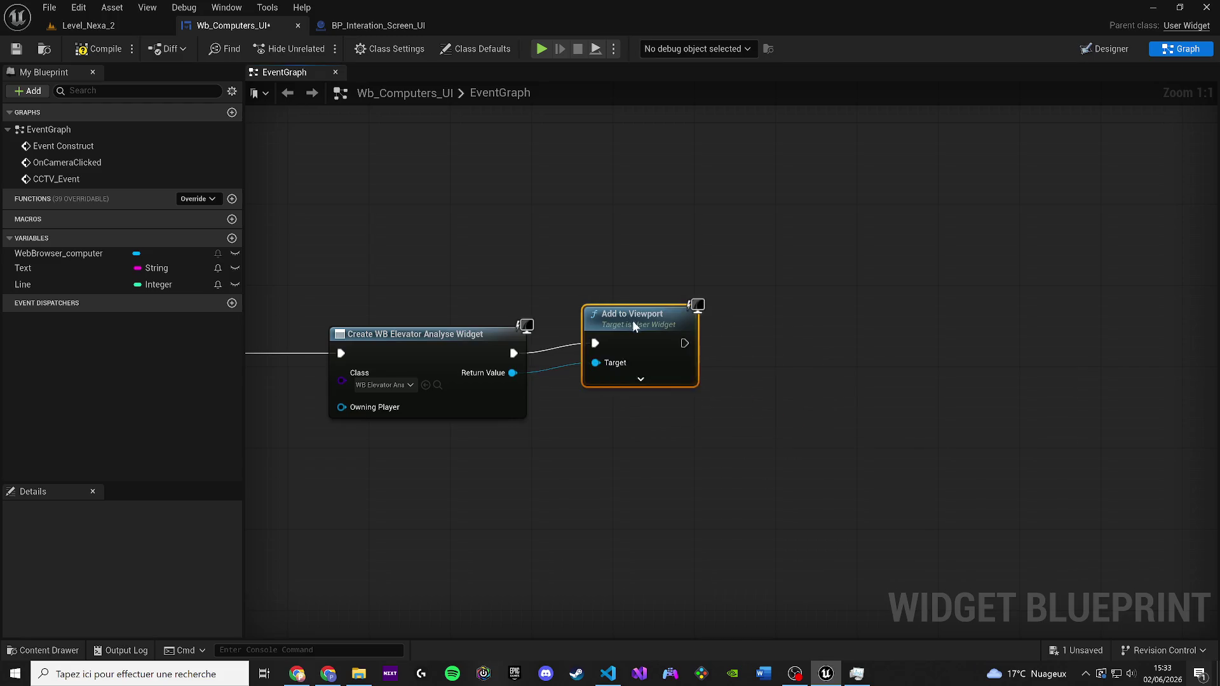
drag(632, 321, 612, 331)
click(81, 51)
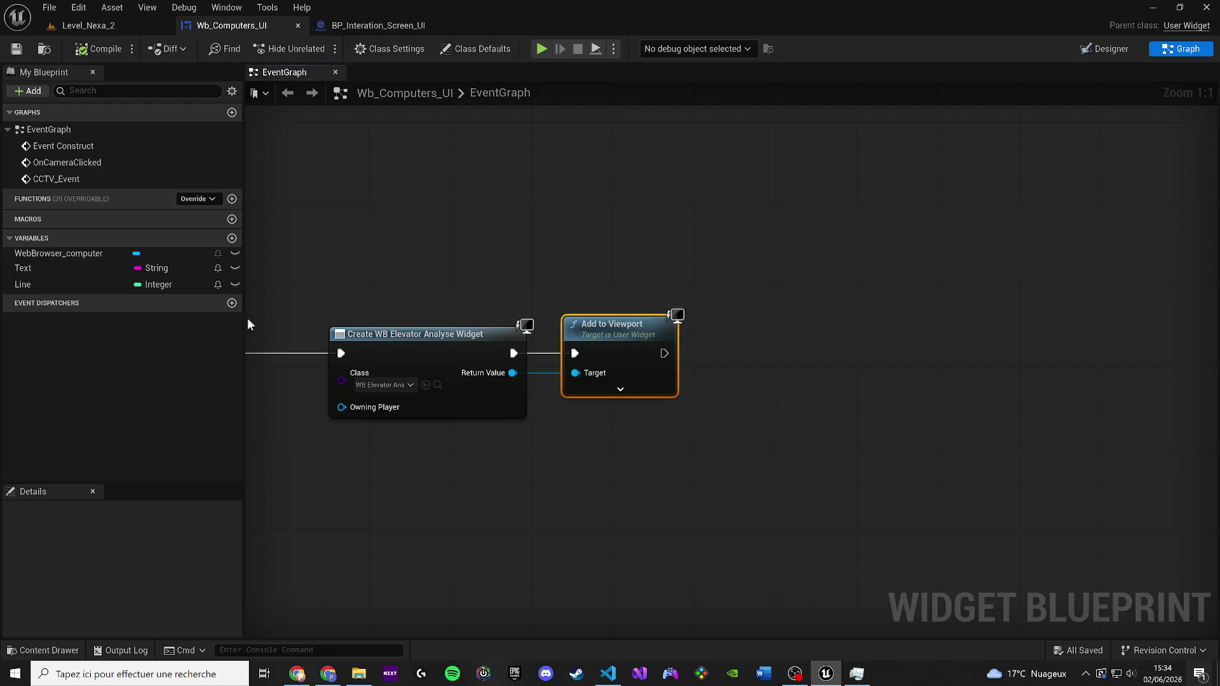
scroll(675, 264, down, 4)
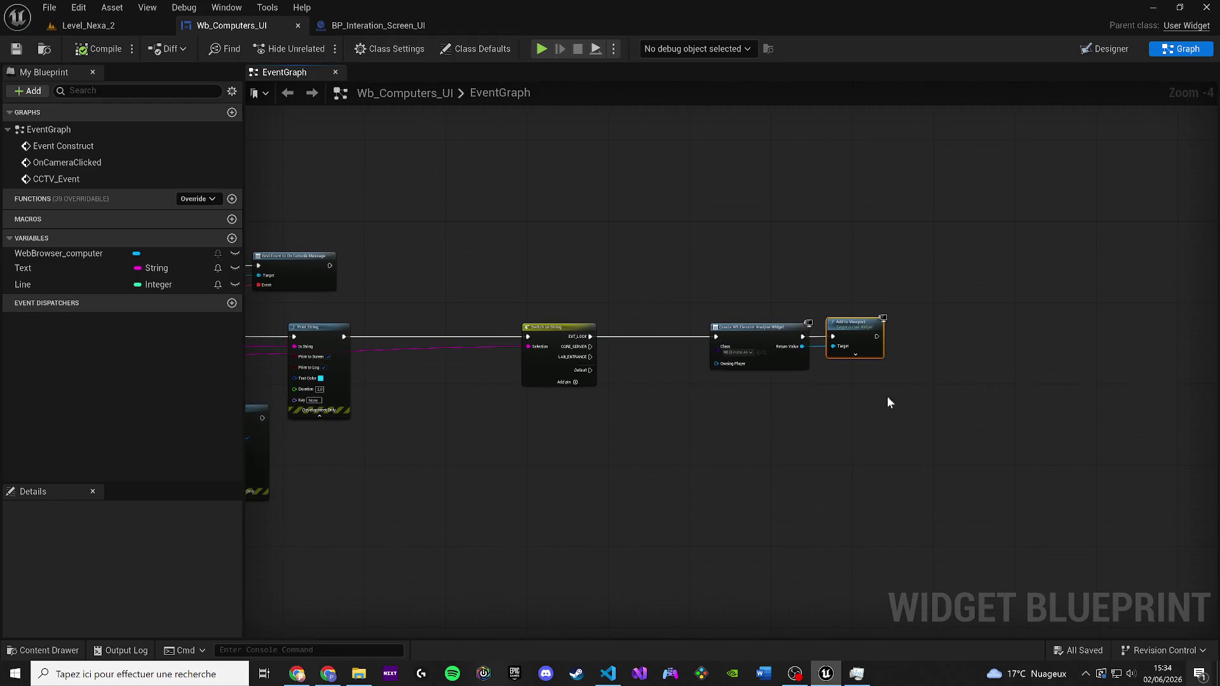
scroll(825, 385, up, 4)
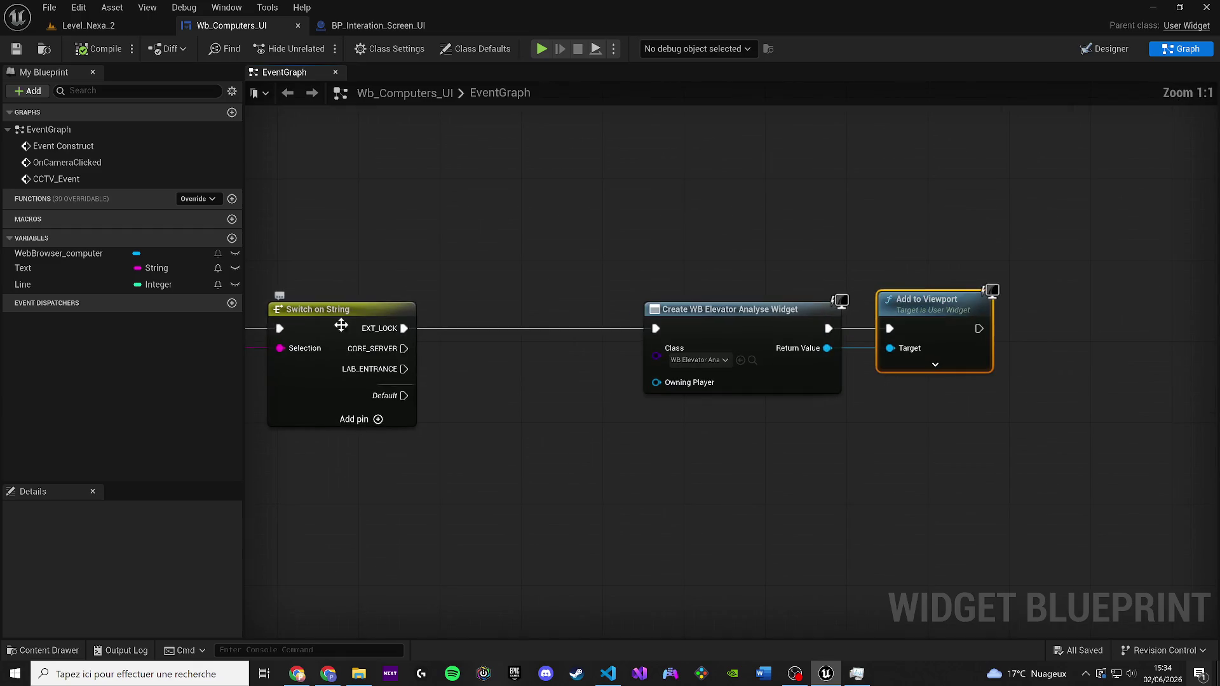
click(89, 26)
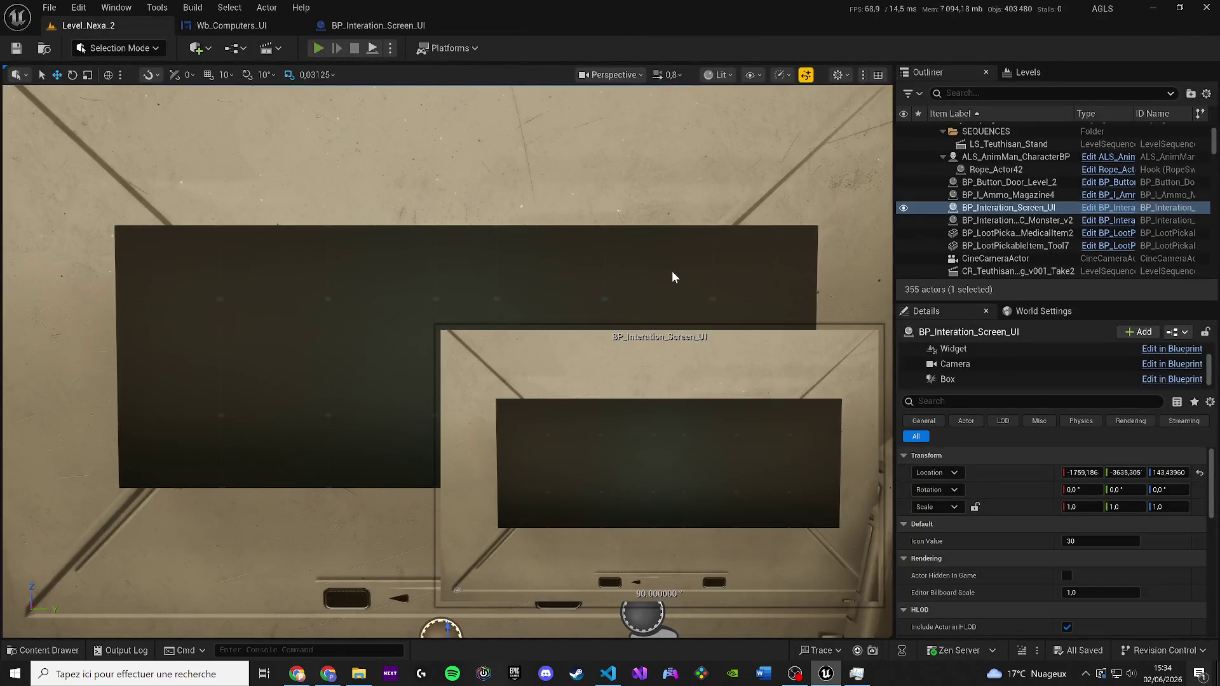
Launch Play In Editor with Alt+P to test the EXT_LOCK analysis widget
key(alt+p)
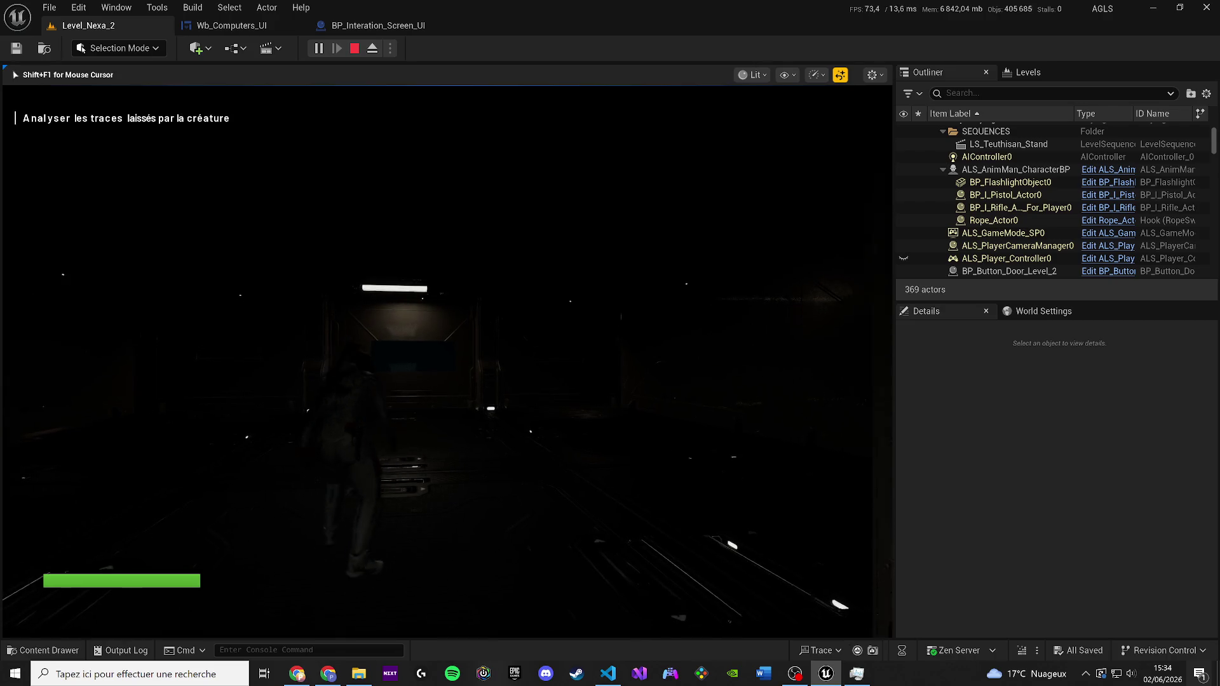
Run to the wall computer screen, interact with it, and open the CCTV_LAB camera view
key(w)
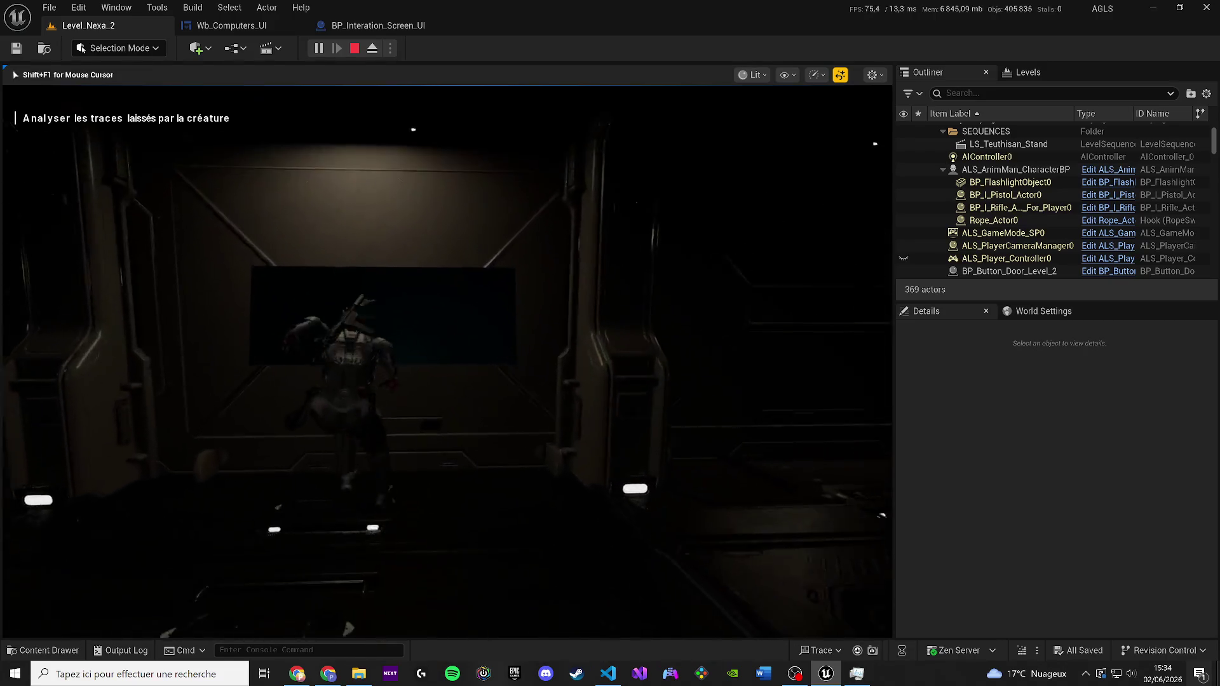
key(e)
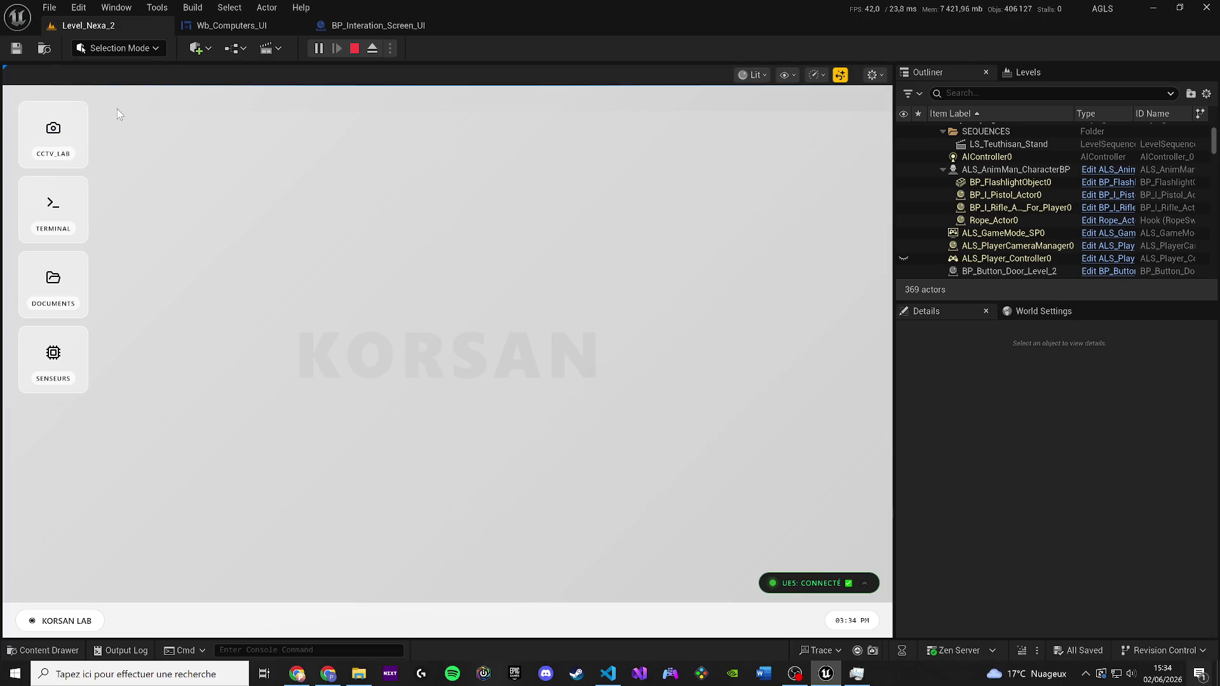
click(67, 146)
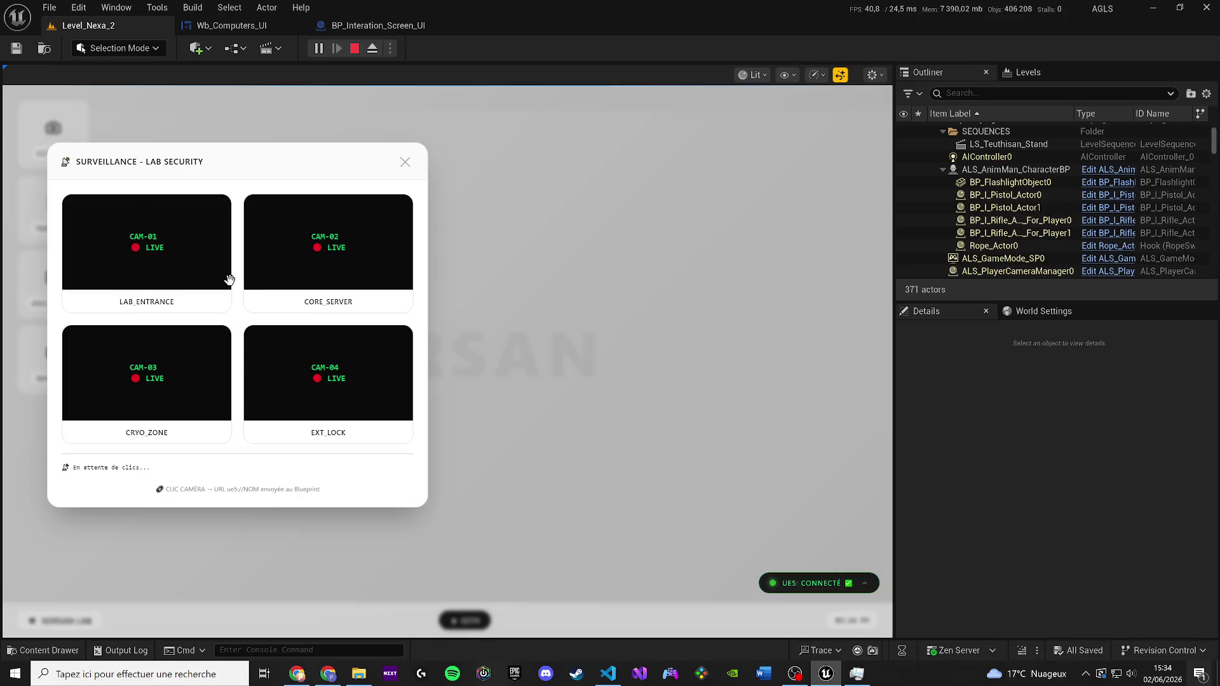
Click the EXT_LOCK and CRYO_ZONE camera tiles repeatedly, then return to the Wb_Computers_UI graph
click(288, 383)
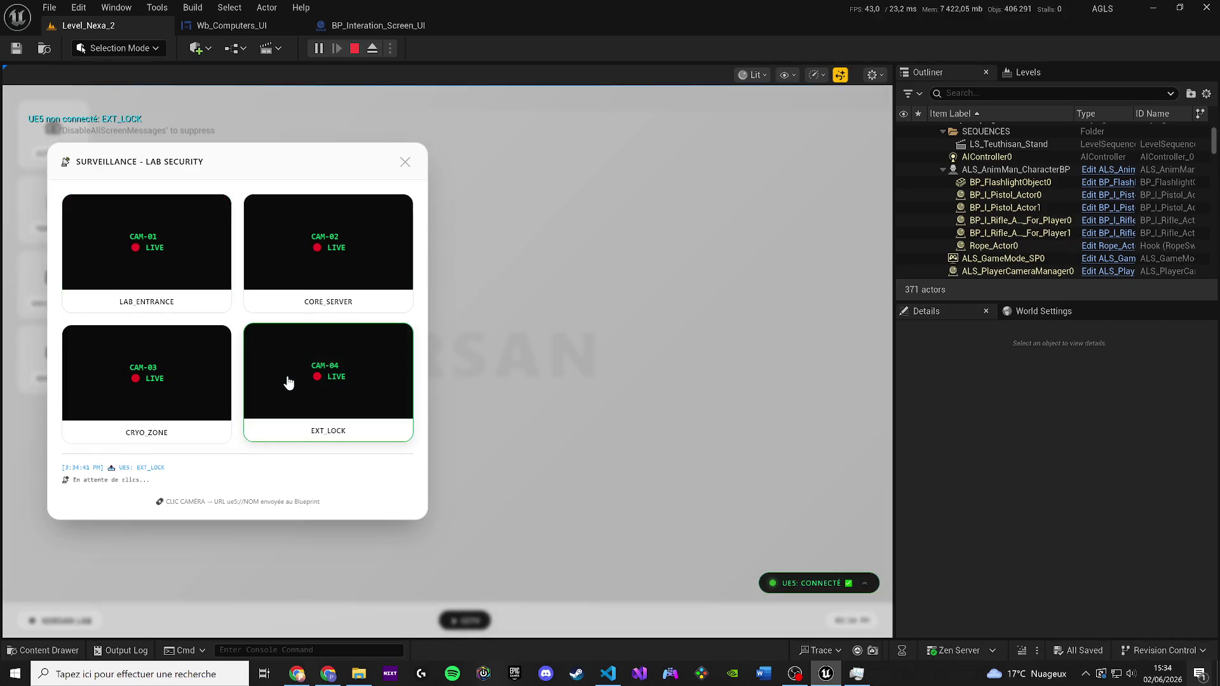
click(285, 384)
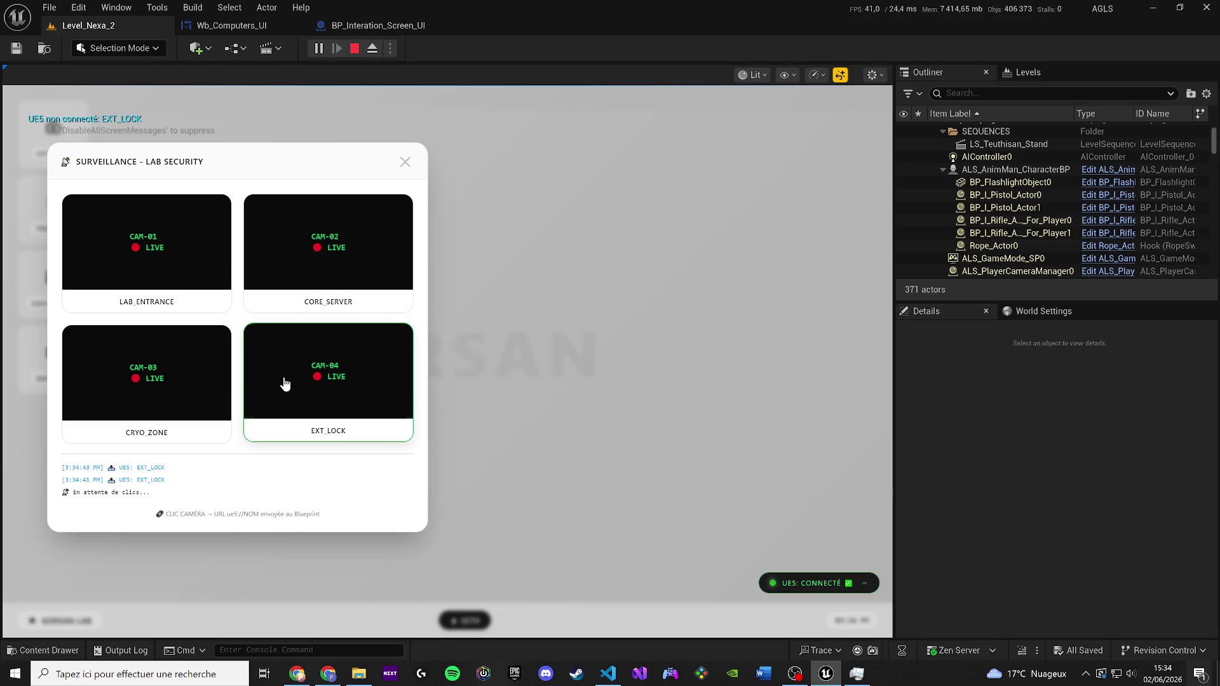
click(137, 374)
click(137, 373)
click(162, 377)
click(356, 389)
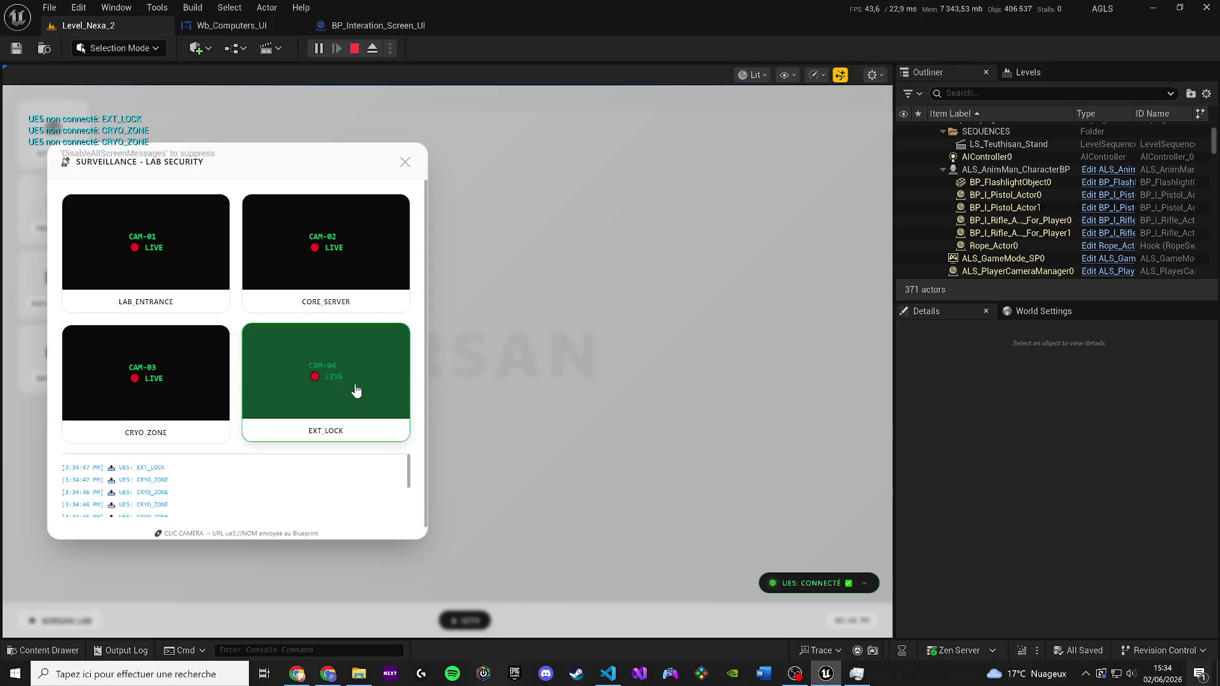
click(358, 388)
click(359, 389)
click(359, 389)
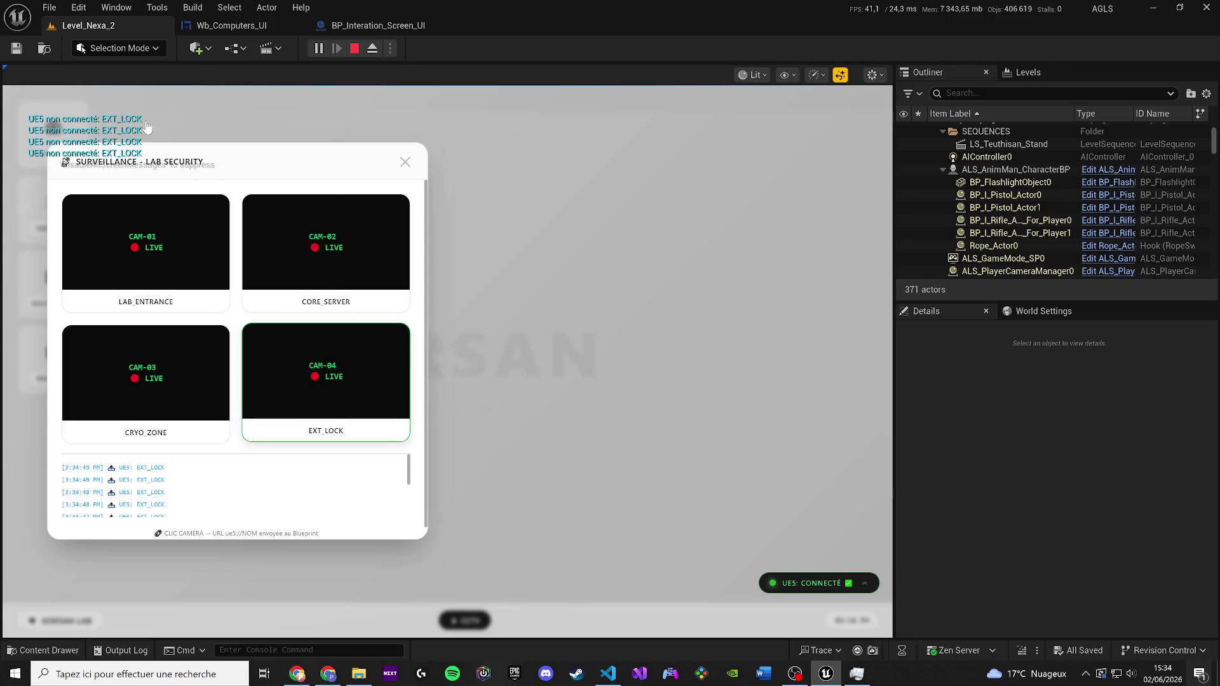
click(280, 31)
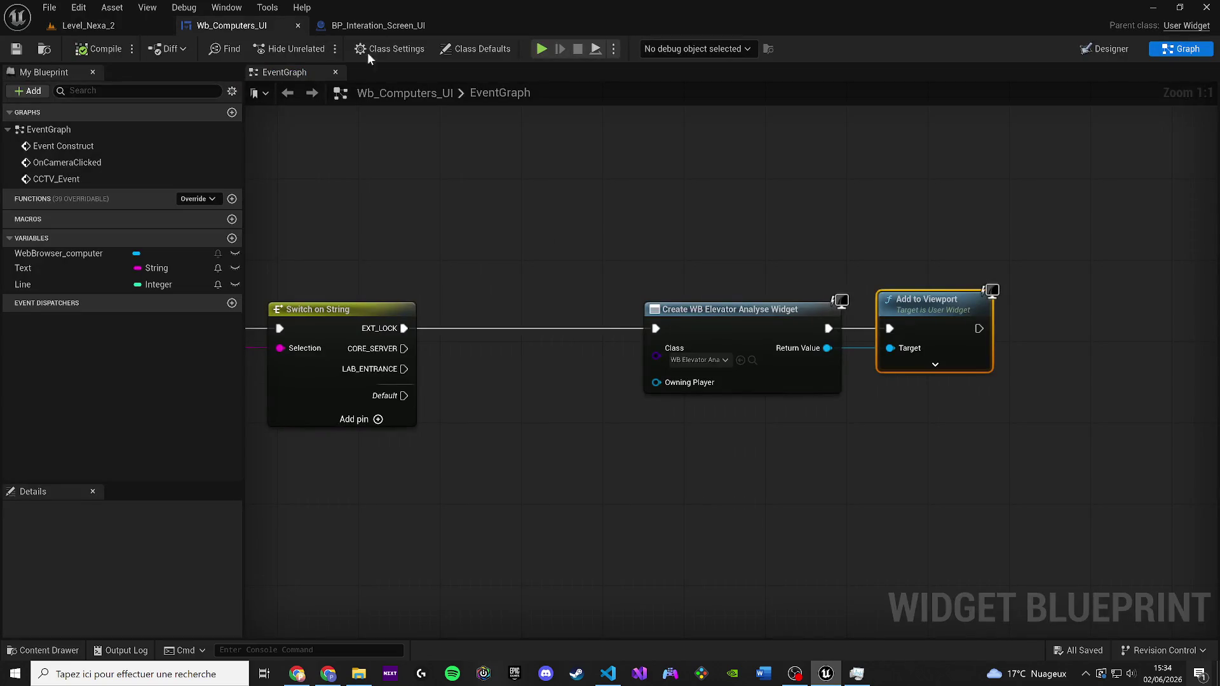
Nudge the Create Widget and Add to Viewport nodes left and save the widget blueprint
drag(477, 293, 599, 245)
scroll(781, 271, down, 1)
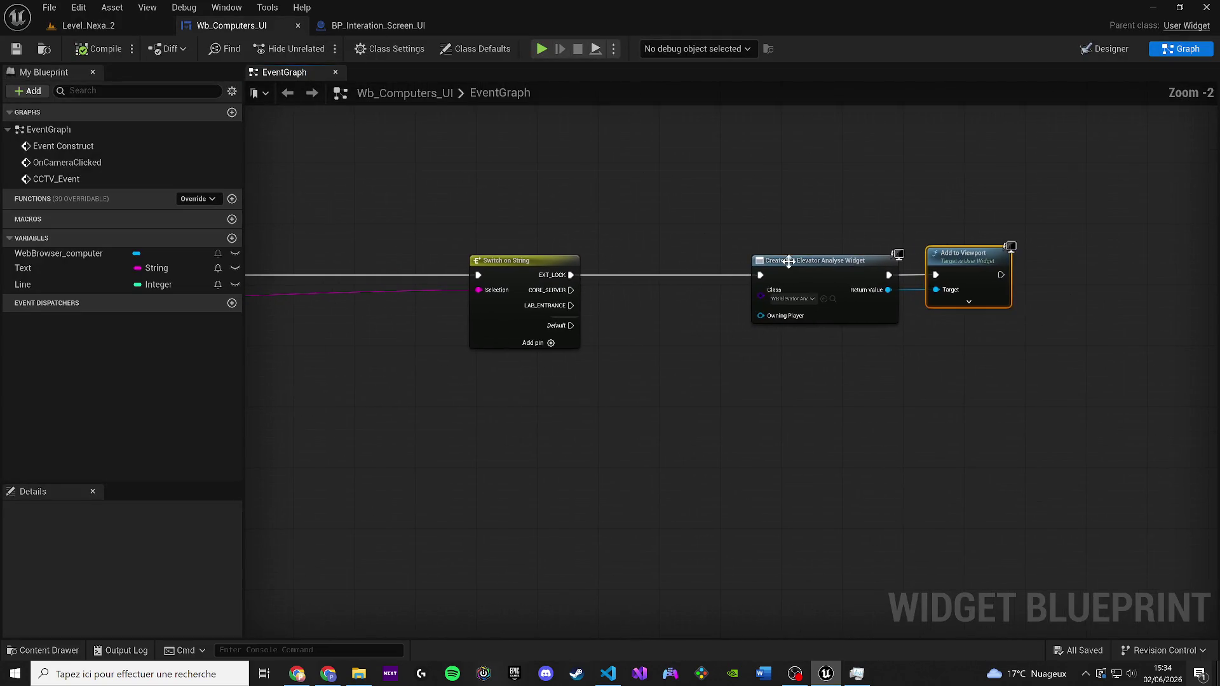
click(781, 272)
drag(781, 271, 745, 269)
drag(935, 254, 883, 254)
mouse_move(672, 274)
mouse_down()
mouse_move(1133, 278)
mouse_move(1029, 280)
mouse_up()
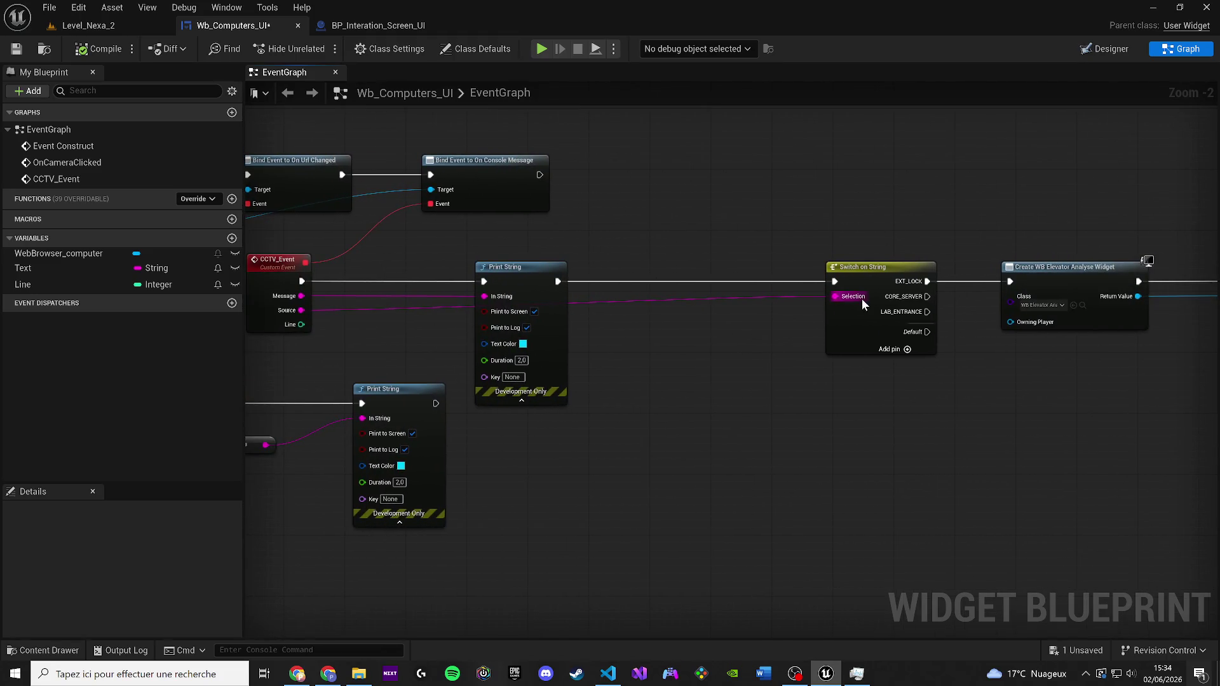
click(17, 49)
Search actions for 'click' and cancel, then box-select the Switch on String and Create Widget nodes
right_click(737, 349)
text(click)
key(BackSpace)
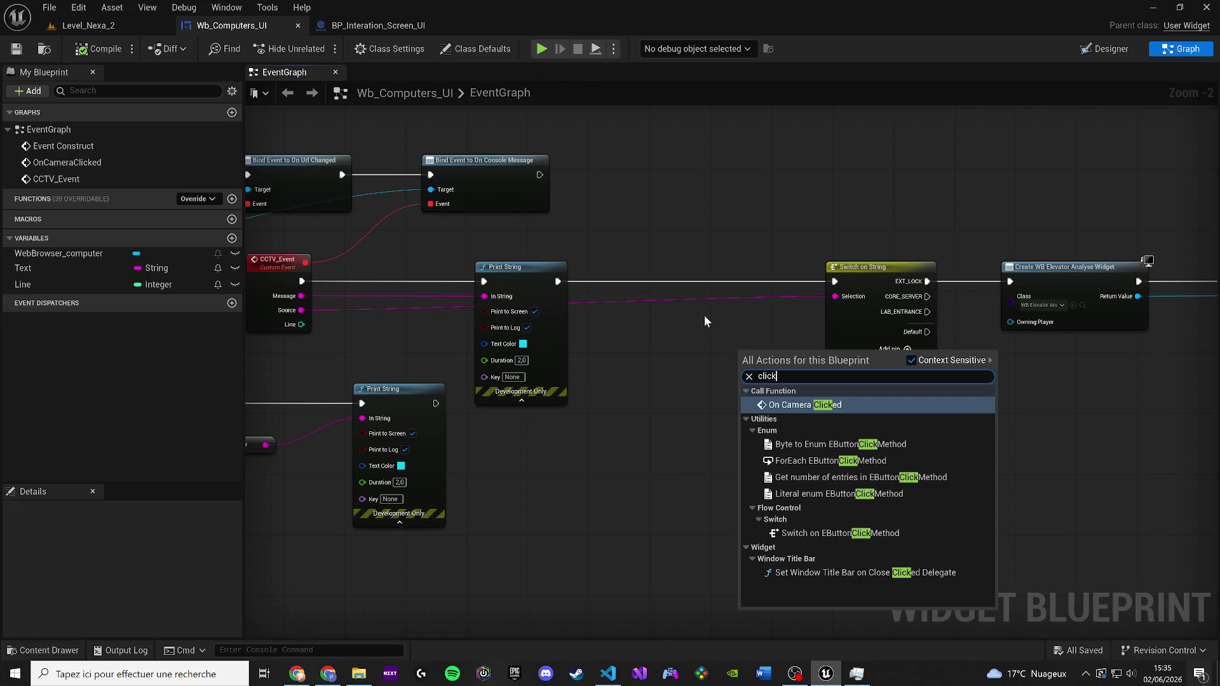
key(Escape)
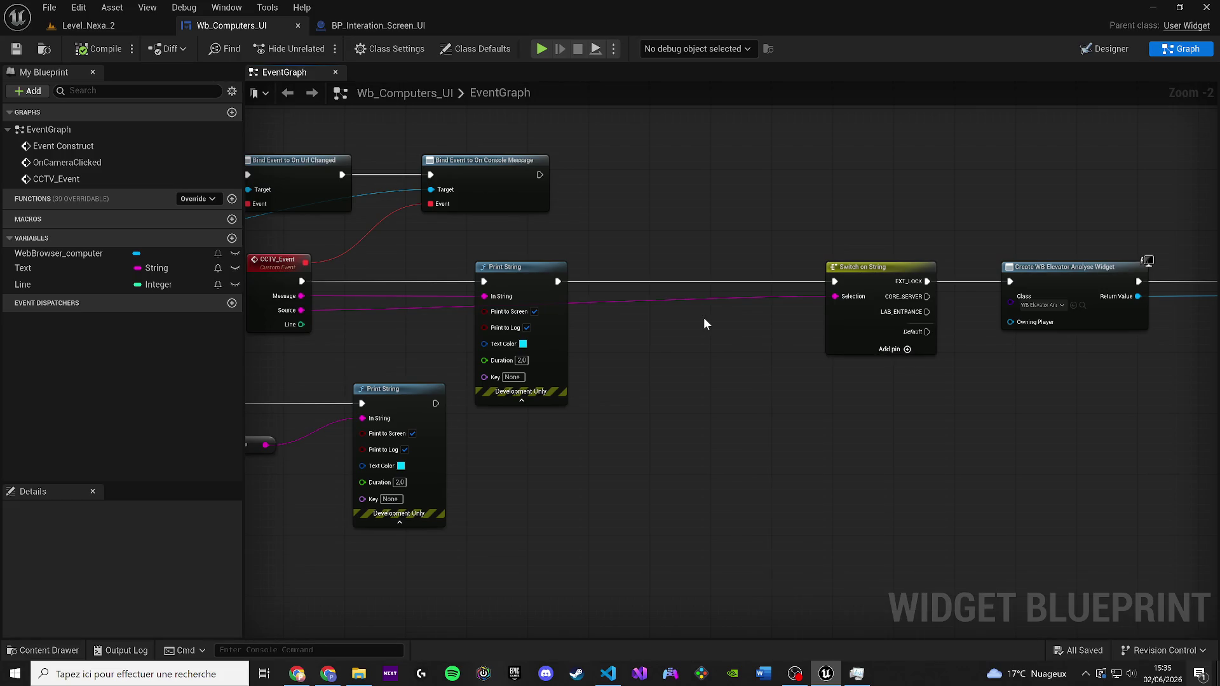
mouse_move(1167, 389)
mouse_down()
mouse_move(867, 284)
mouse_move(752, 280)
mouse_up()
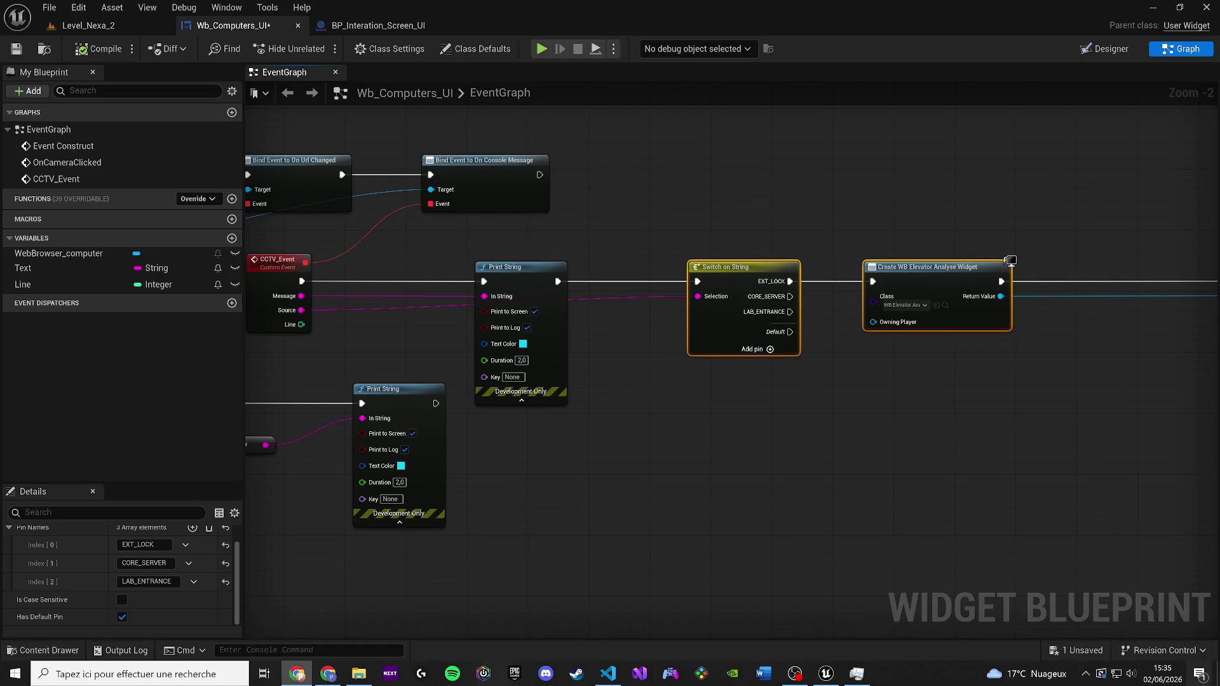
Move Print String aside, wire CCTV_Event's Message into the switch, and duplicate the switch above it
mouse_move(499, 280)
mouse_down()
mouse_move(521, 276)
mouse_move(544, 421)
mouse_up()
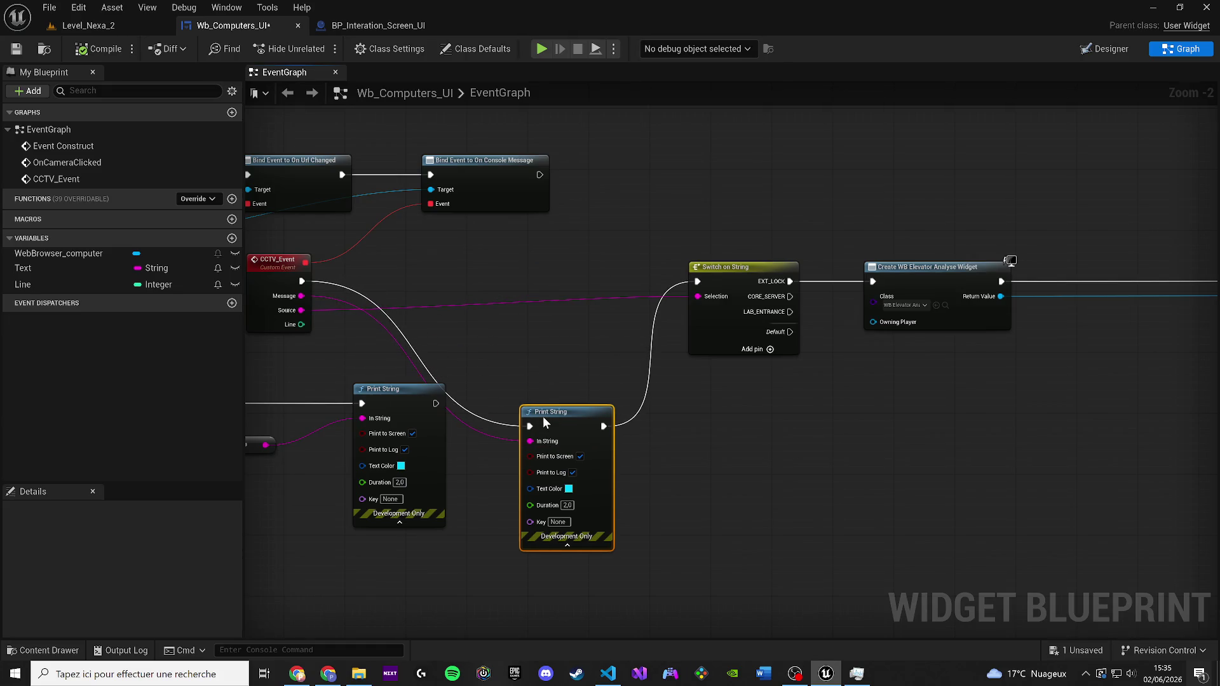
scroll(441, 294, up, 2)
mouse_move(399, 296)
mouse_down()
mouse_move(898, 330)
mouse_move(959, 291)
mouse_up()
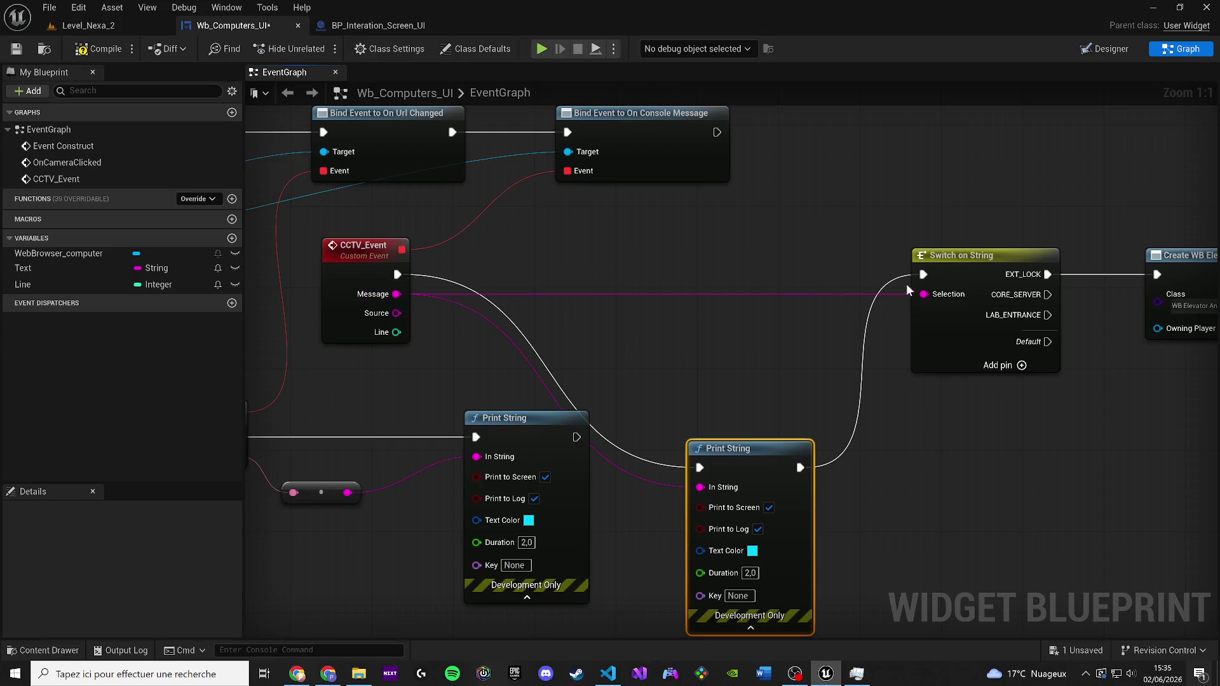
click(940, 291)
key(ctrl+c)
key(ctrl+v)
drag(691, 299, 683, 272)
mouse_move(815, 284)
mouse_down()
mouse_move(828, 270)
mouse_move(815, 325)
mouse_move(926, 285)
mouse_move(918, 280)
mouse_move(902, 413)
mouse_up()
mouse_move(718, 265)
mouse_down()
mouse_move(969, 130)
mouse_move(961, 112)
mouse_up()
Add a Sequence fed by CCTV_Event, with Then 0 and Then 1 driving the two switches
click(658, 348)
mouse_move(665, 371)
mouse_down()
mouse_move(338, 390)
mouse_move(353, 379)
mouse_up()
mouse_move(686, 352)
mouse_down()
mouse_move(655, 360)
mouse_move(852, 265)
mouse_move(880, 236)
mouse_up()
mouse_move(879, 379)
mouse_down()
mouse_move(714, 410)
mouse_move(695, 402)
mouse_up()
mouse_move(703, 477)
mouse_down()
mouse_move(858, 456)
mouse_move(886, 444)
mouse_move(886, 394)
mouse_move(885, 405)
mouse_up()
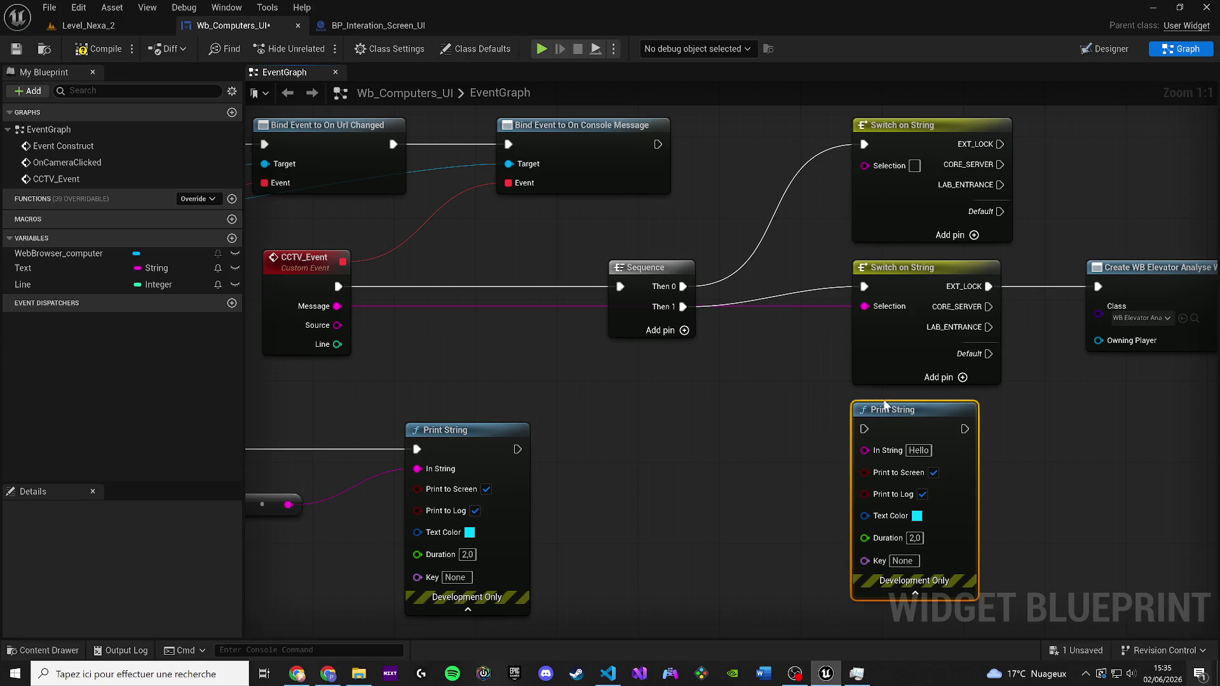
mouse_move(337, 325)
mouse_down()
mouse_move(376, 332)
mouse_move(902, 177)
mouse_move(865, 165)
mouse_up()
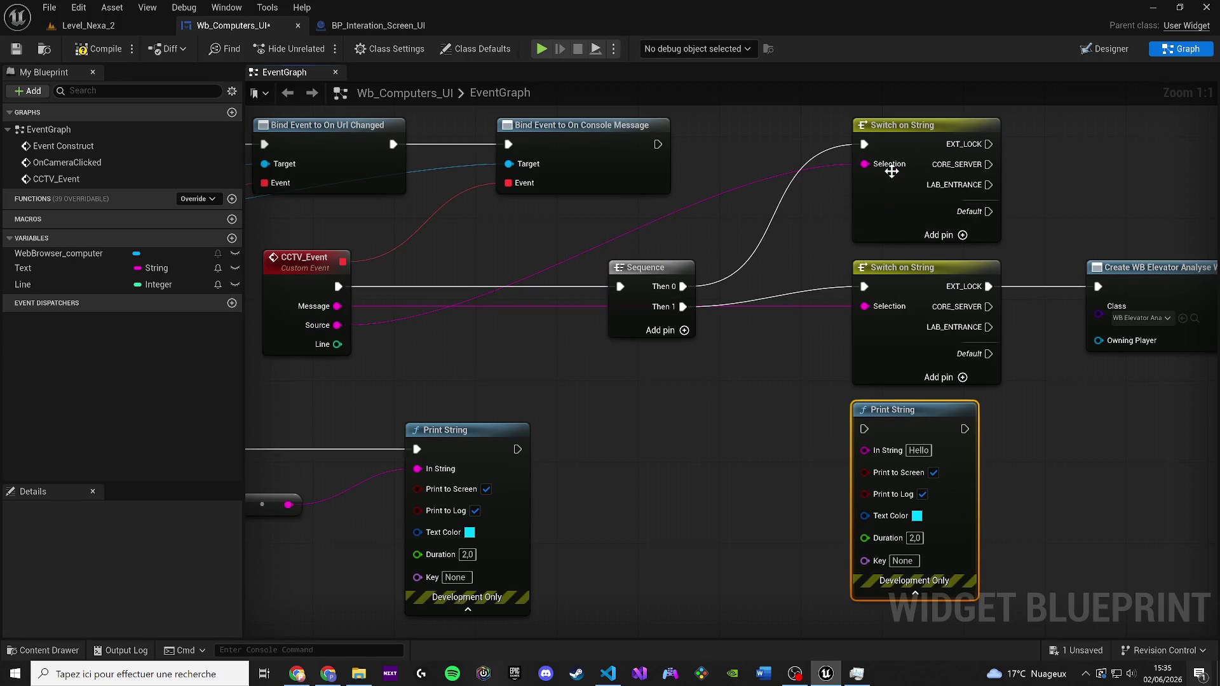
Expose the Add to Viewport node's ZOrder input and set it to 2
drag(559, 320, 559, 361)
scroll(563, 358, down, 2)
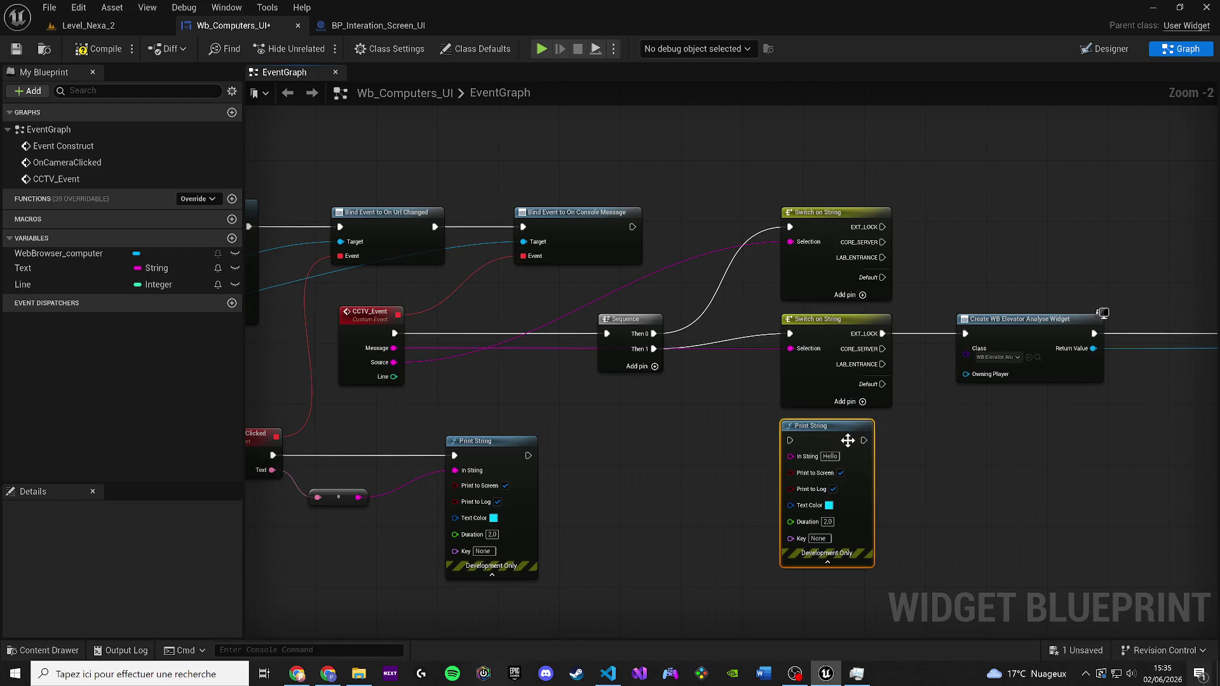
drag(759, 453, 721, 491)
mouse_move(1016, 359)
mouse_down()
mouse_move(985, 391)
mouse_move(646, 393)
mouse_move(864, 362)
mouse_move(819, 362)
mouse_move(841, 360)
mouse_move(1061, 425)
mouse_up()
click(835, 393)
click(1059, 400)
text(2)
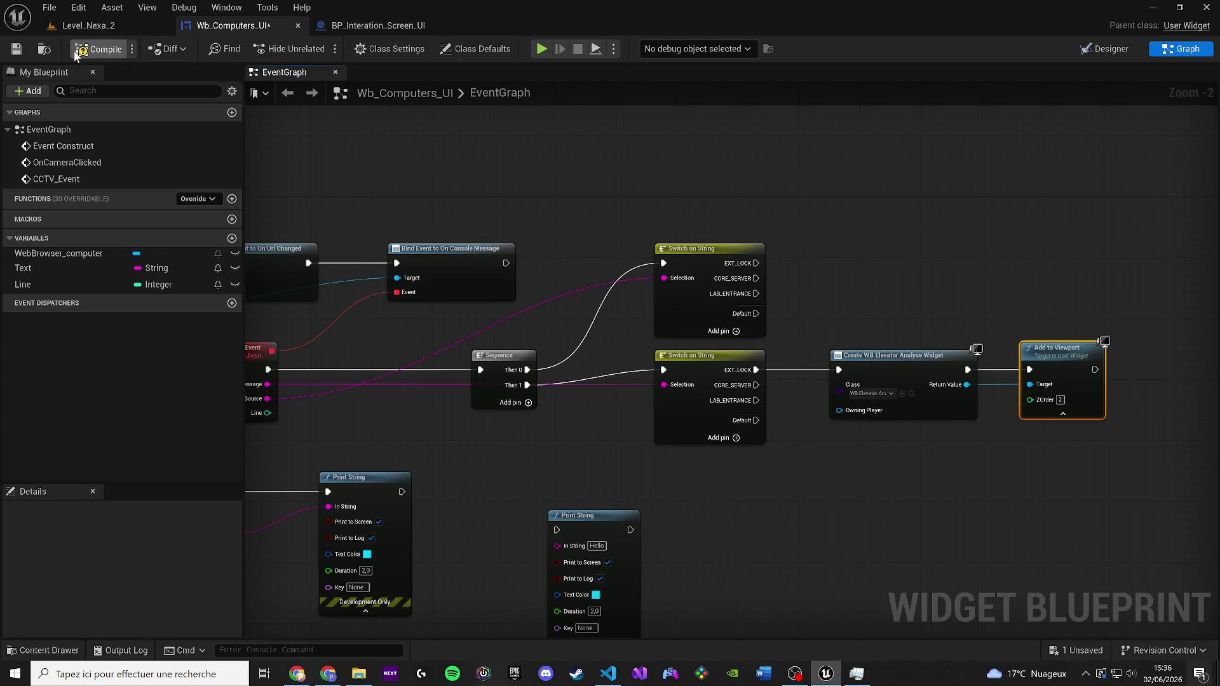
Compile and save, wire the top switch's EXT_LOCK into widget creation, save, and return to Level_Nexa_2
click(75, 56)
click(17, 49)
mouse_move(783, 258)
mouse_down()
mouse_move(841, 298)
mouse_move(866, 365)
mouse_up()
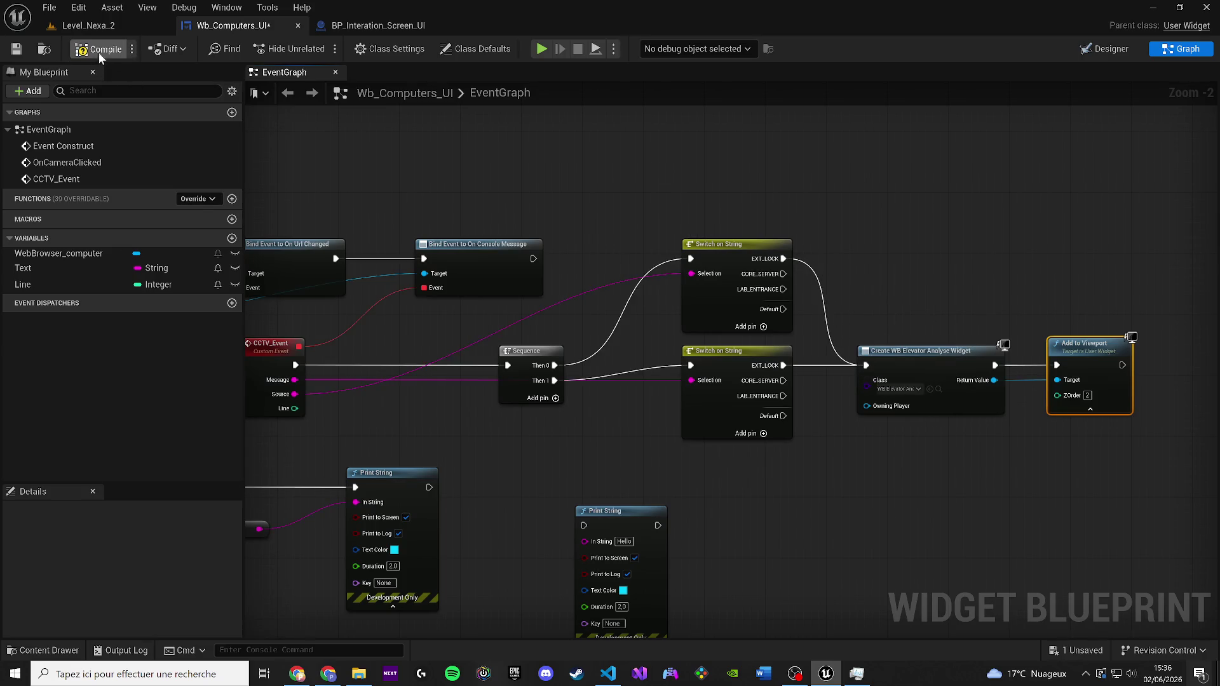
click(20, 48)
click(89, 26)
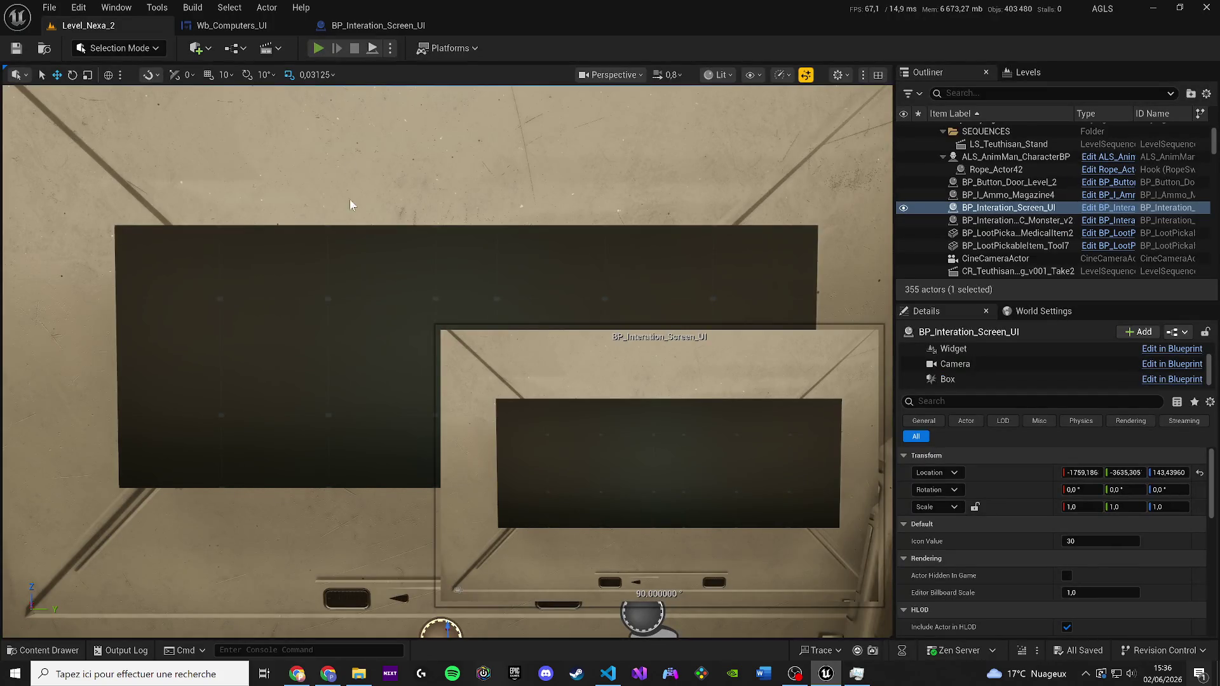
Play the level, open CCTV_LAB, and trigger the EXT_LOCK camera several times
key(alt+p)
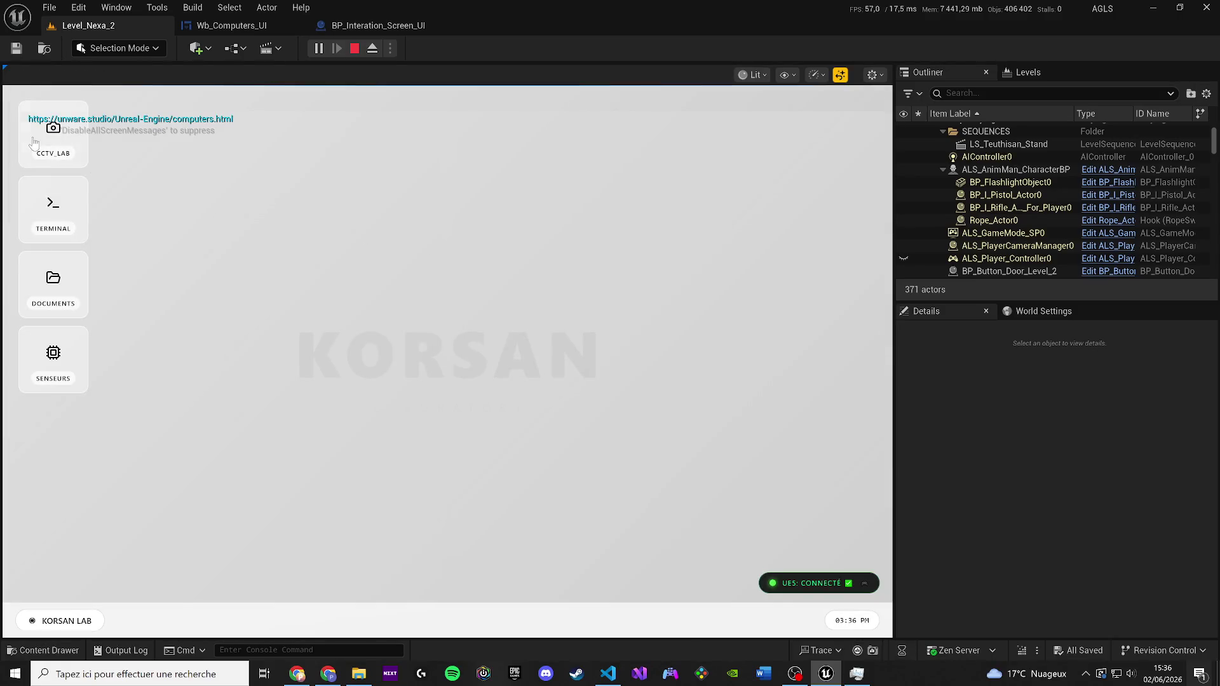
click(39, 139)
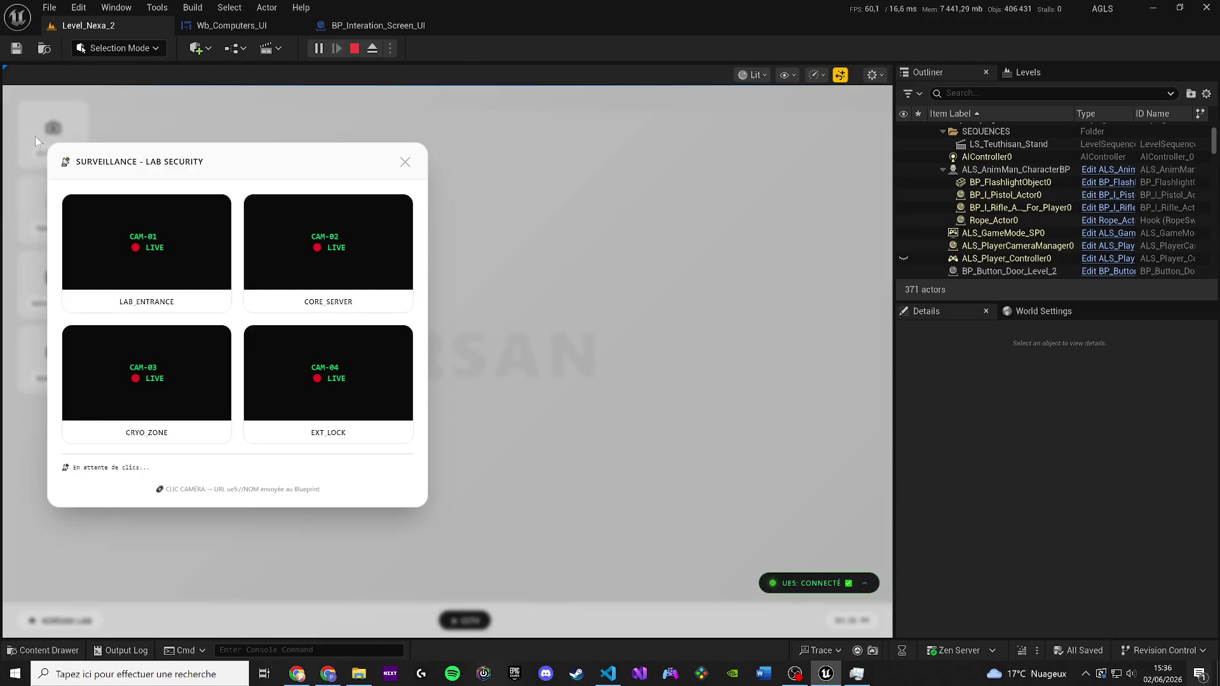
click(281, 367)
click(282, 368)
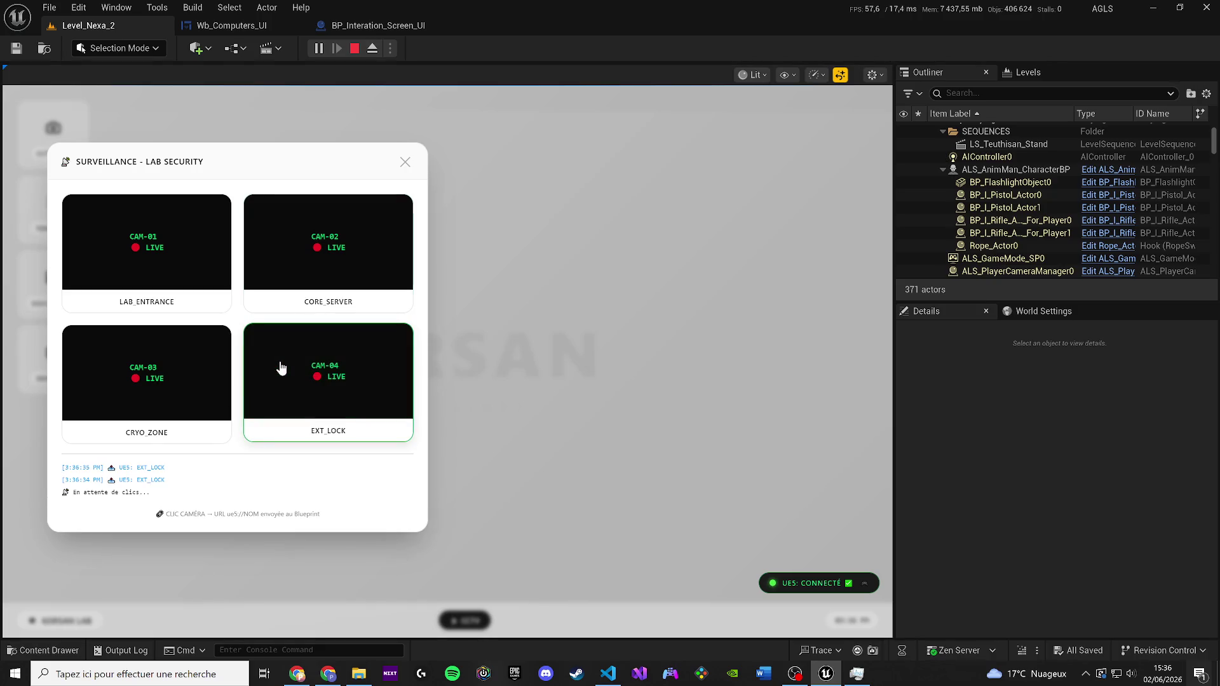
double_click(282, 367)
Click the CRYO_ZONE, LAB_ENTRANCE, CORE_SERVER and EXT_LOCK tiles, then return to Wb_Computers_UI
click(175, 364)
click(176, 250)
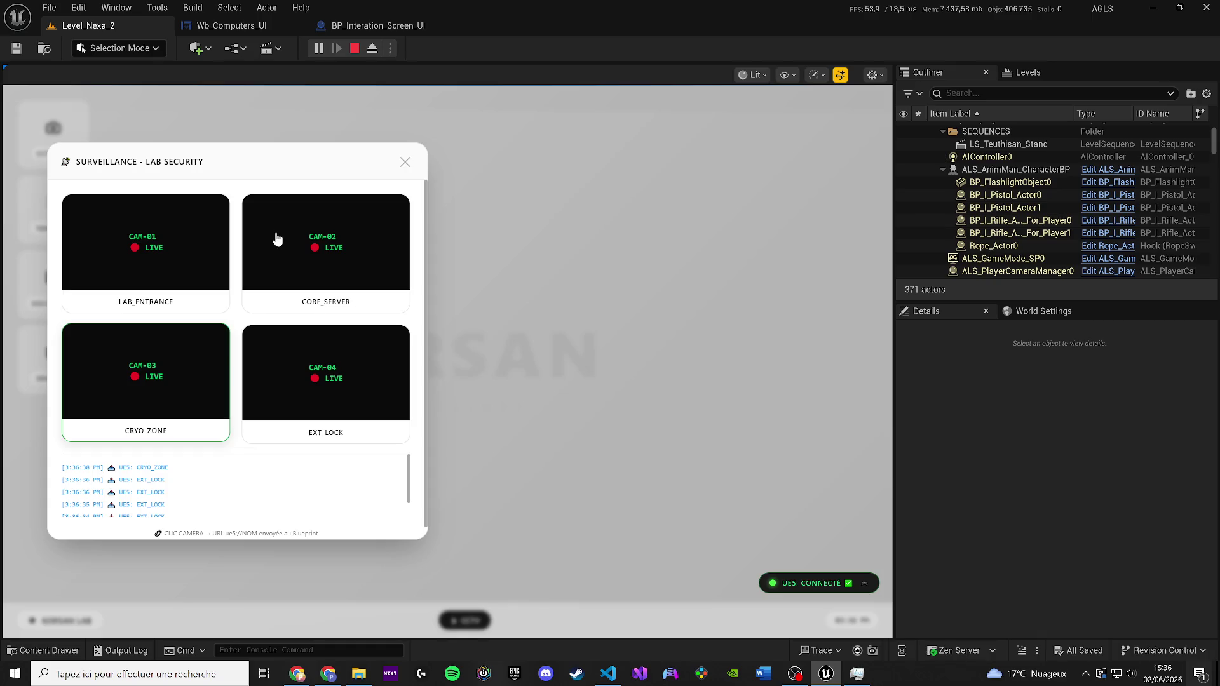
click(272, 237)
click(324, 409)
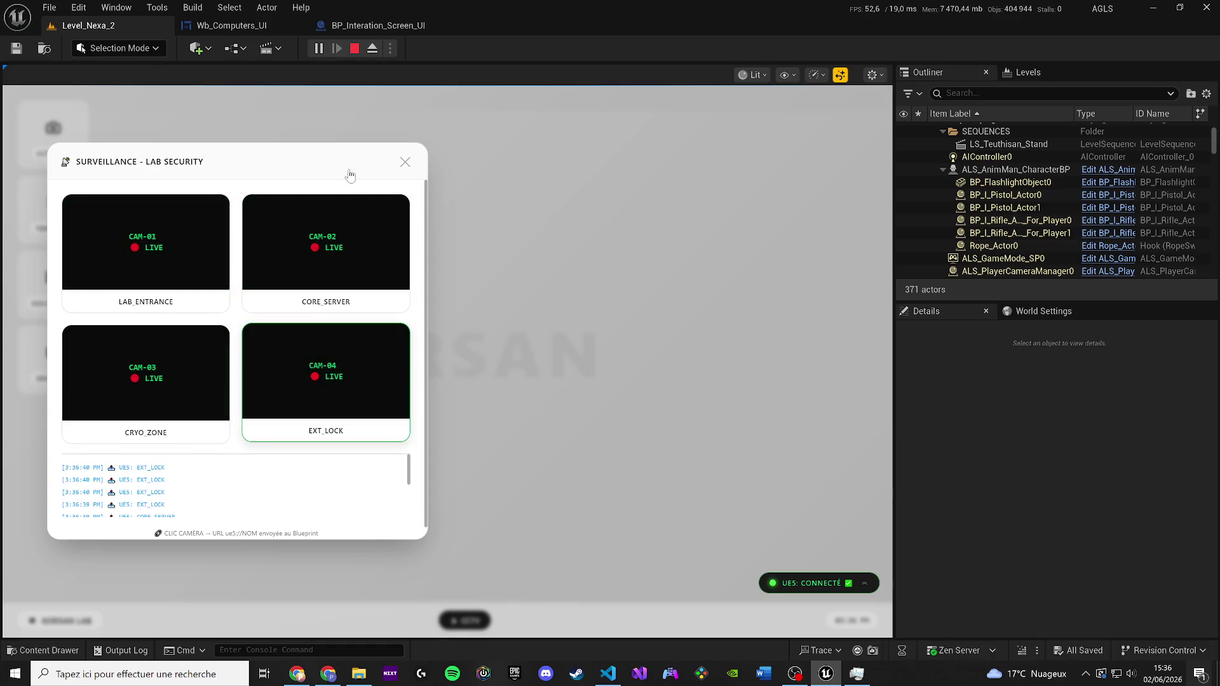
click(252, 33)
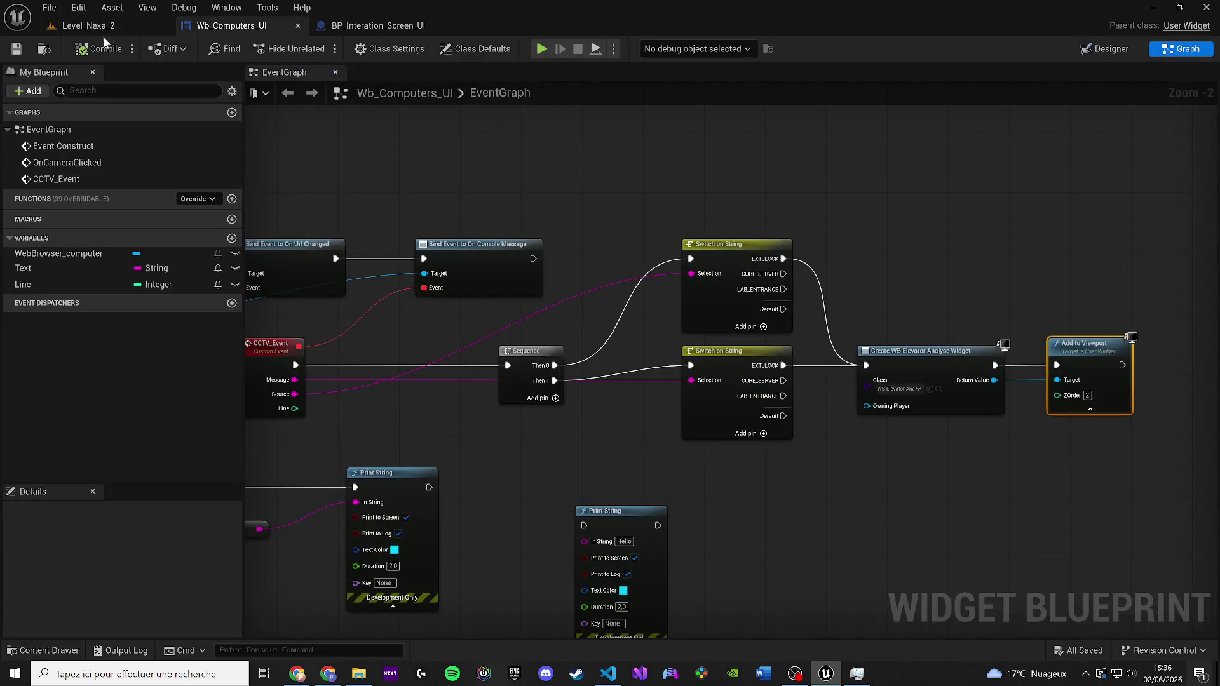
click(297, 673)
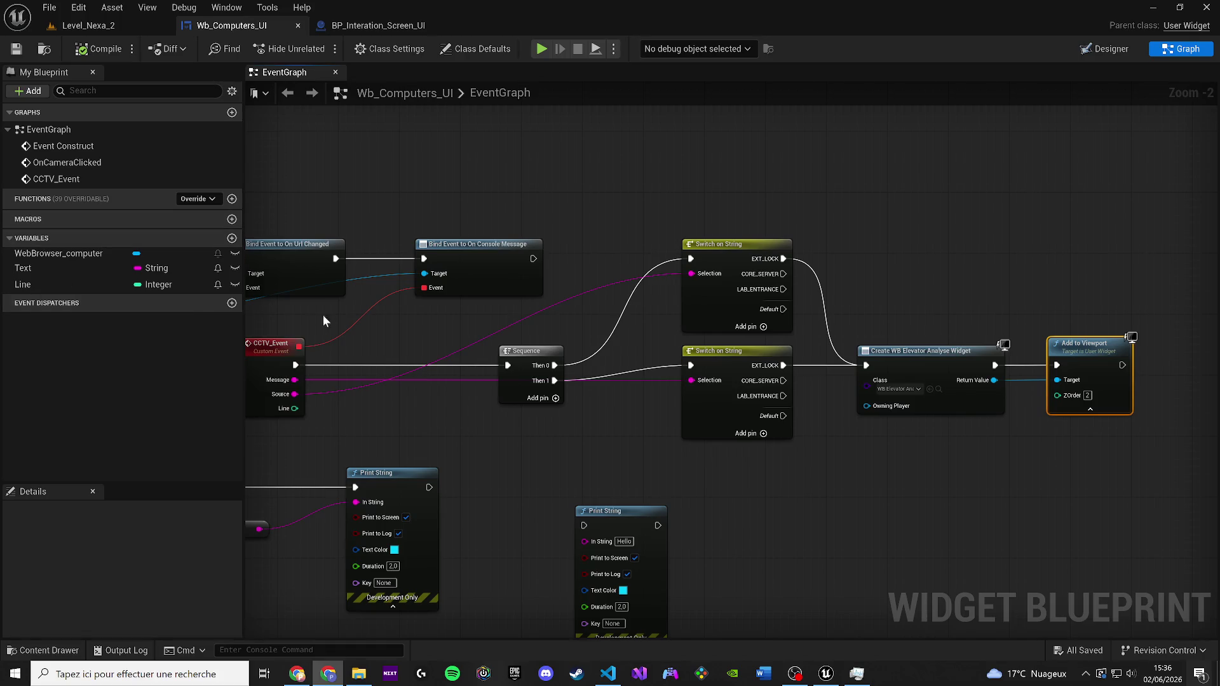
drag(424, 313, 620, 310)
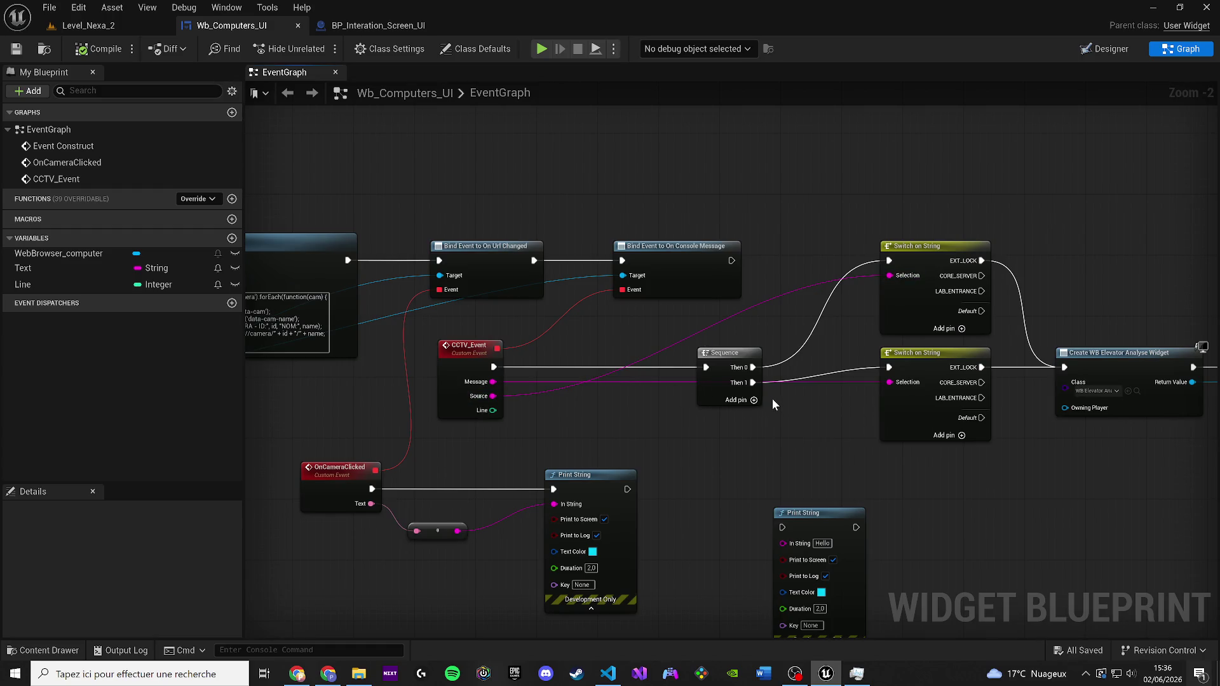
drag(795, 402, 749, 416)
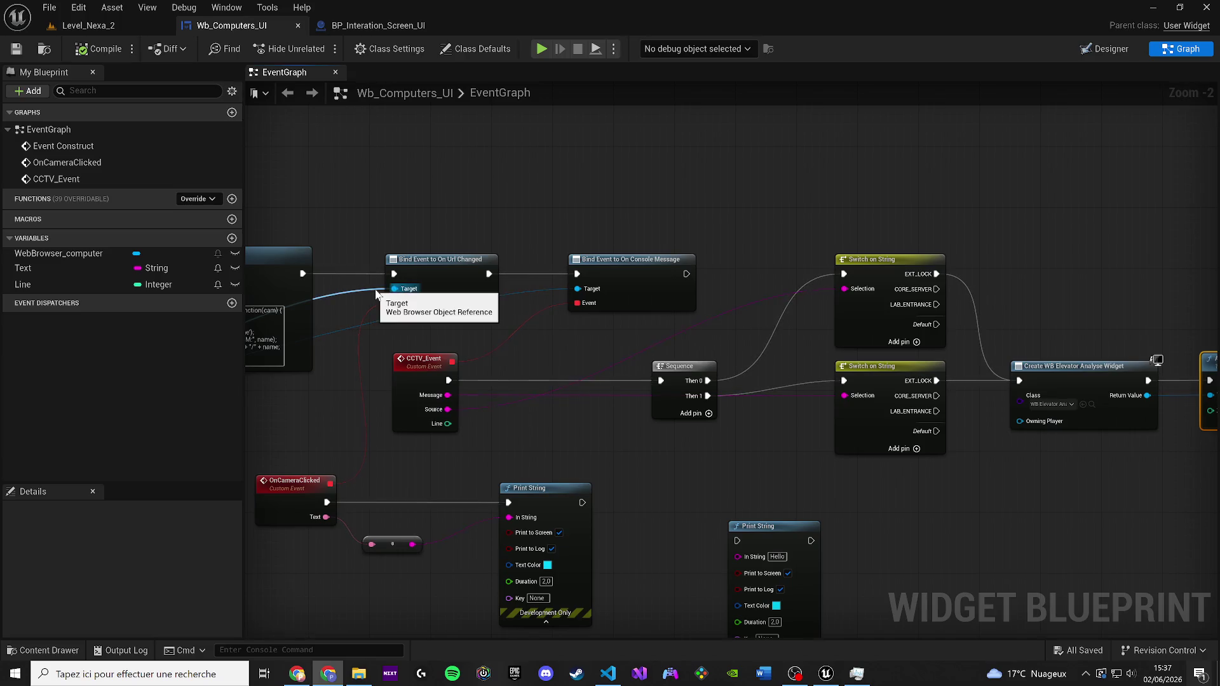
mouse_move(654, 414)
mouse_down()
mouse_move(812, 357)
mouse_move(1066, 379)
mouse_move(824, 352)
mouse_up()
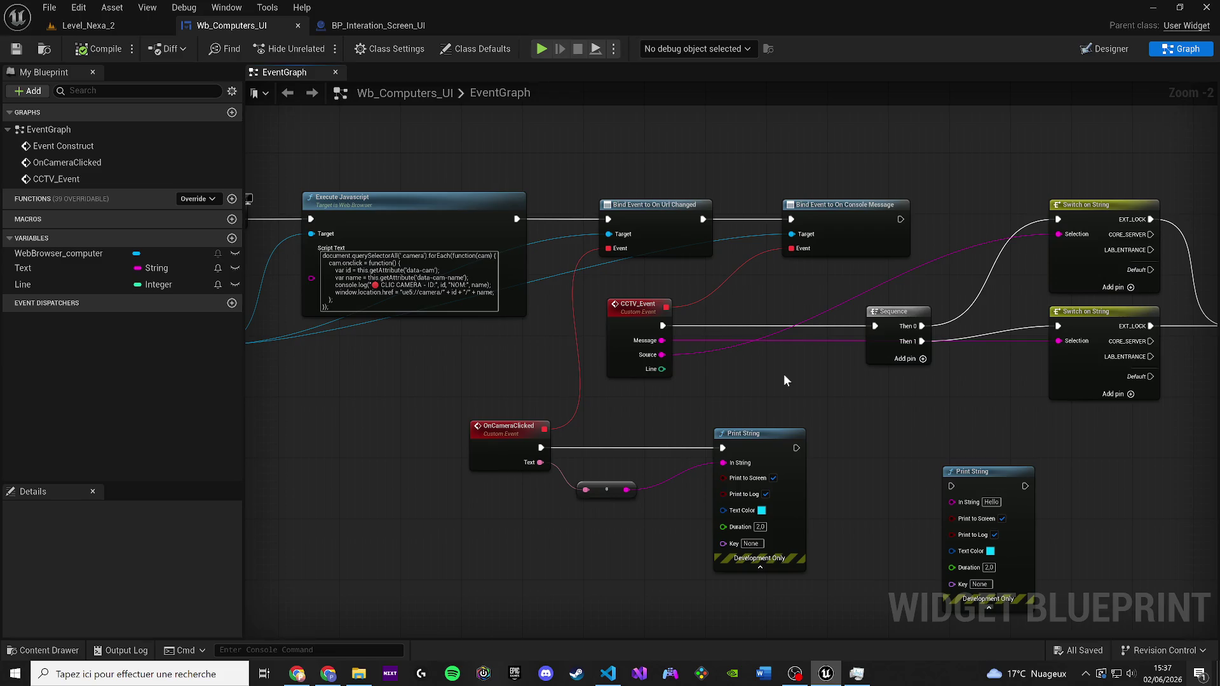
mouse_move(753, 379)
mouse_down()
mouse_move(471, 361)
mouse_move(481, 358)
mouse_move(410, 366)
mouse_up()
scroll(406, 364, down, 2)
scroll(399, 366, up, 1)
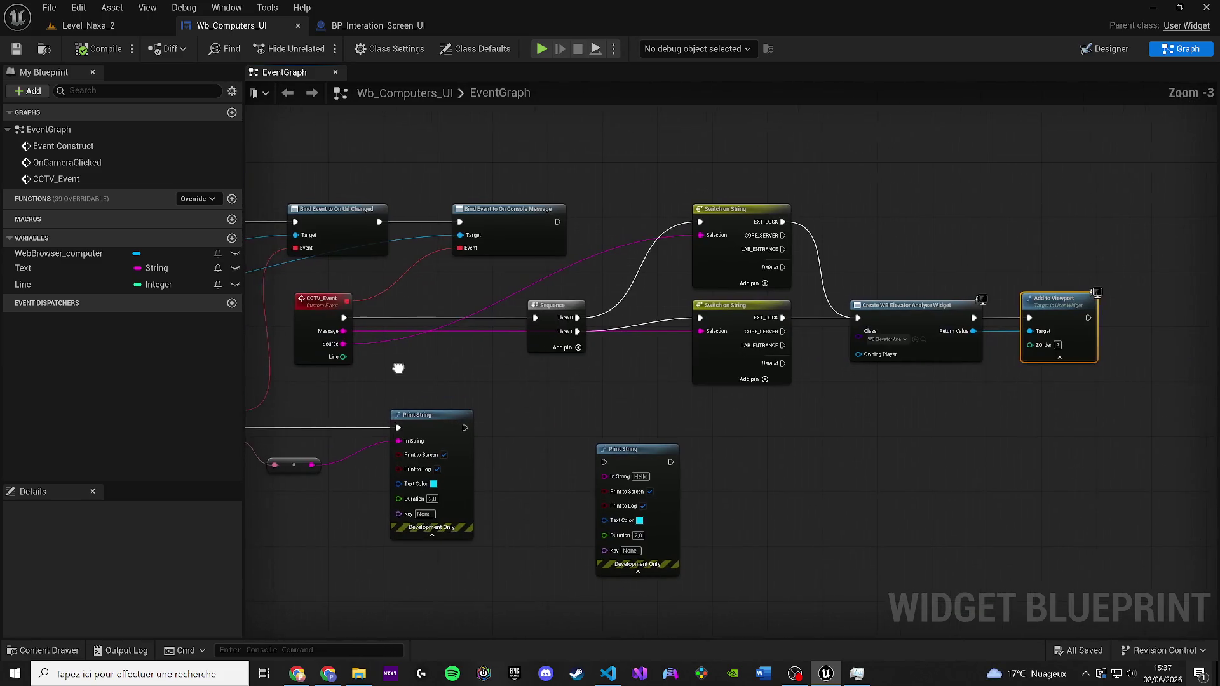